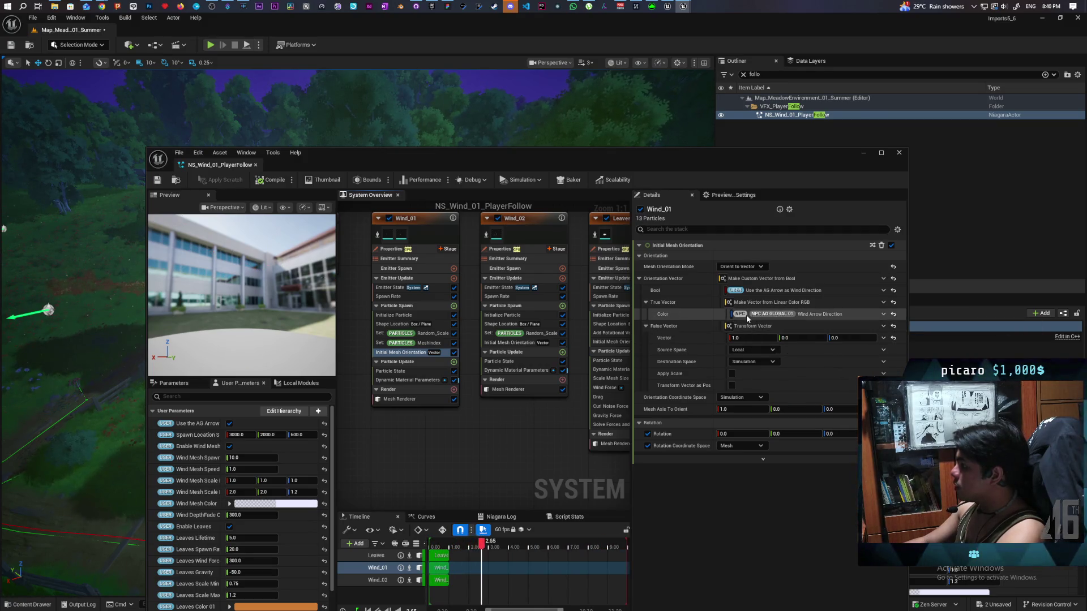
Step: Open the NPC_AG_Niagara_Global_01 collection and show its Reference Viewer graph from the Content Browser
double_click(783, 314)
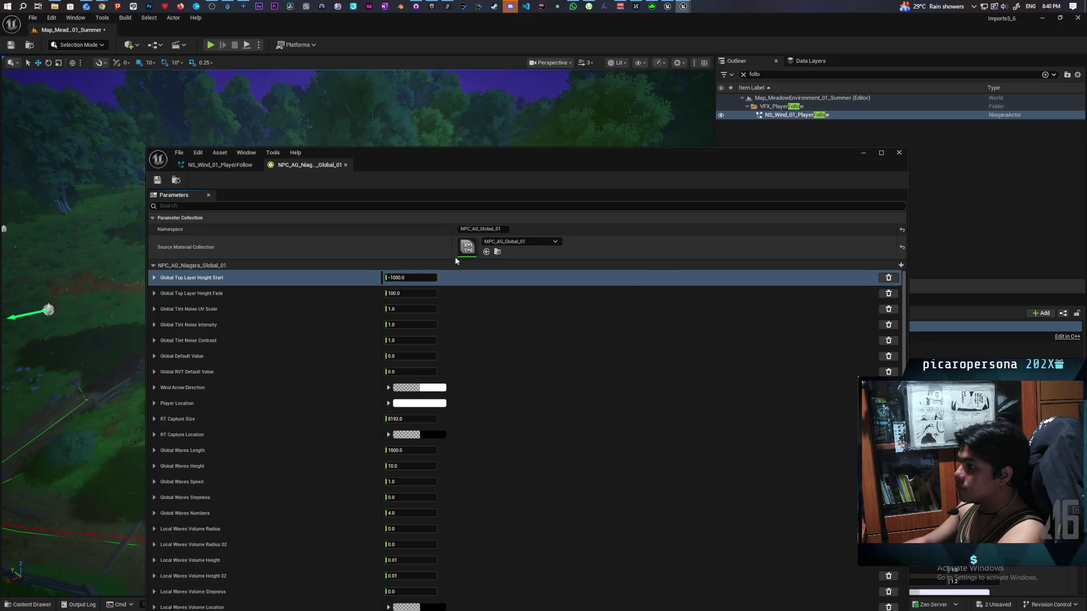
click(181, 180)
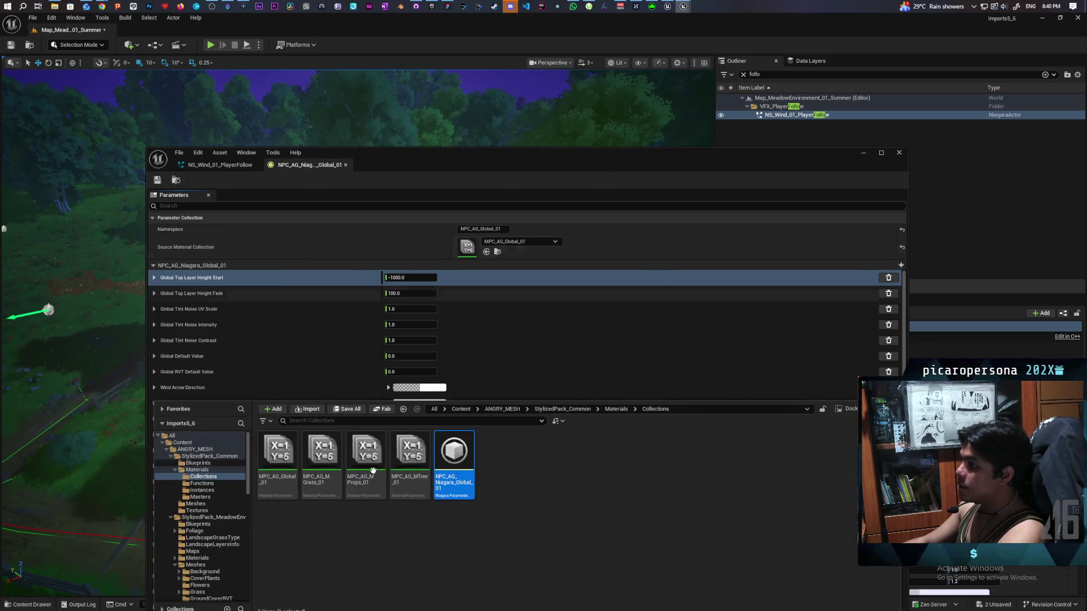
right_click(454, 464)
click(430, 531)
right_click(445, 463)
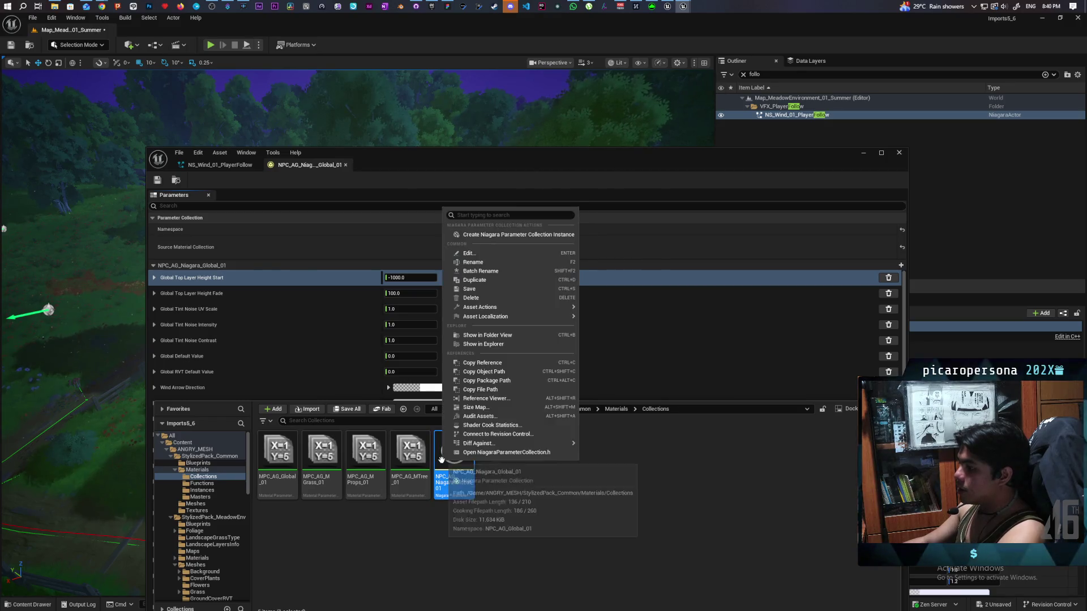
click(528, 398)
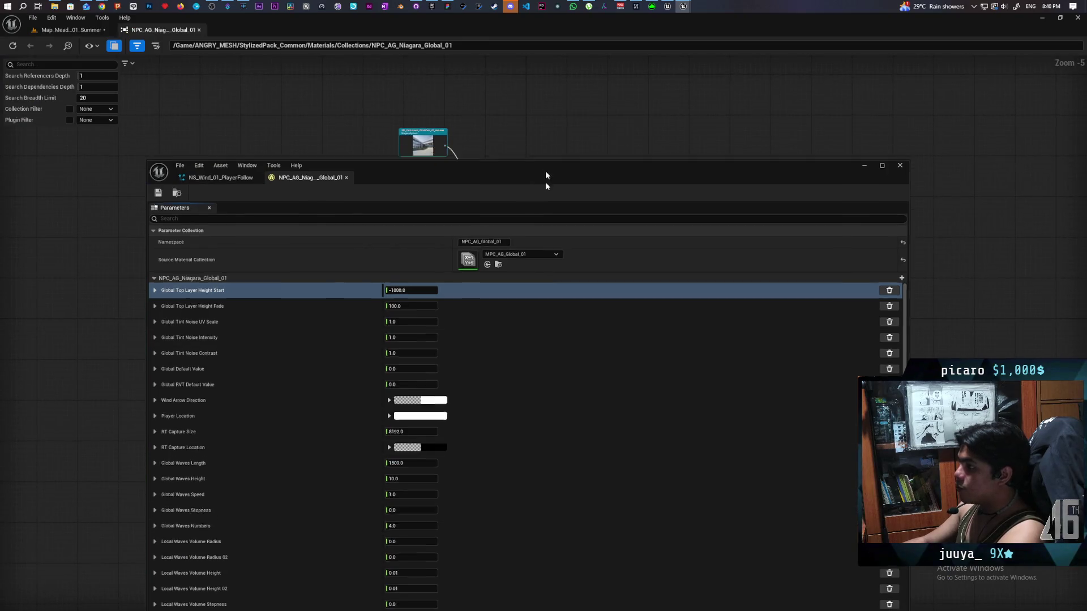
Step: Re-centre the Reference Viewer on MPC_AG_Global_01 to reveal what references it
mouse_move(545, 170)
mouse_down()
mouse_move(492, 512)
mouse_move(471, 573)
mouse_up()
drag(530, 443, 602, 290)
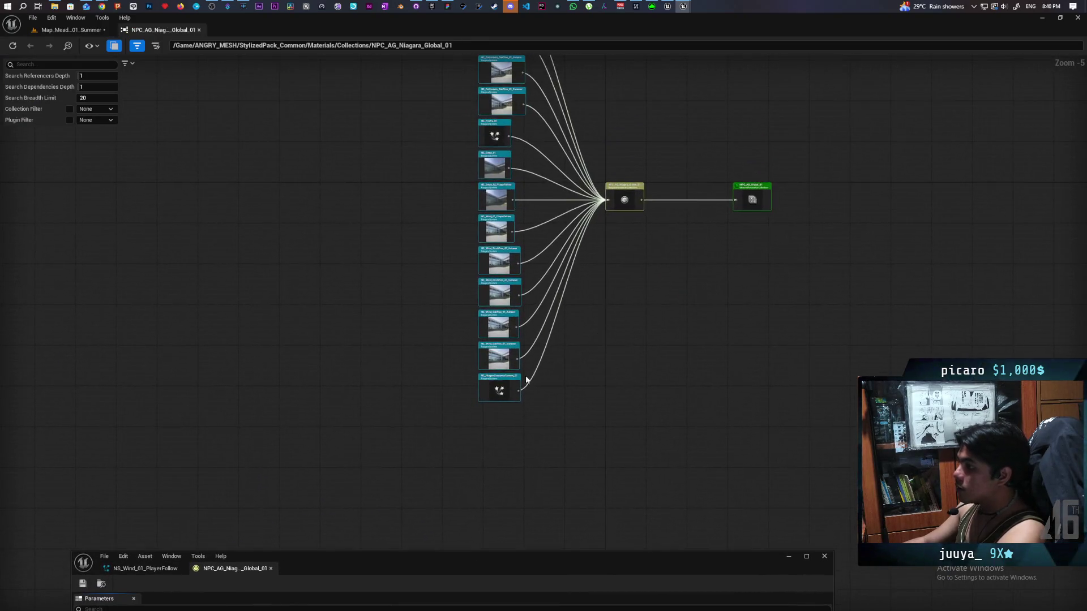
scroll(498, 374, up, 4)
mouse_move(641, 327)
mouse_down()
mouse_move(644, 532)
mouse_move(597, 243)
mouse_move(582, 427)
mouse_move(562, 498)
mouse_move(493, 216)
mouse_up()
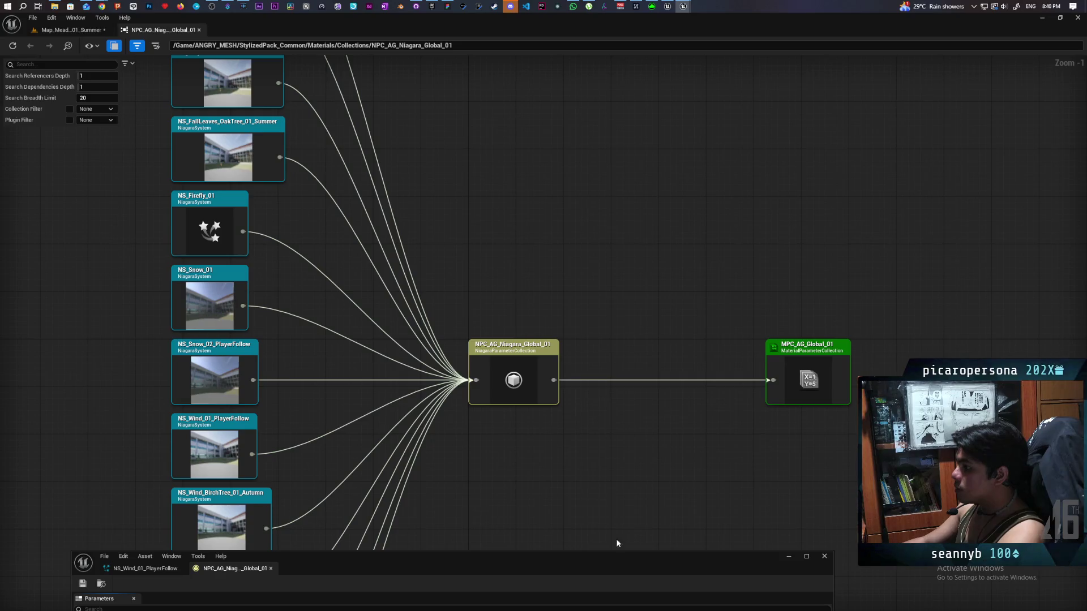
mouse_move(577, 562)
mouse_down()
mouse_move(586, 374)
mouse_move(615, 151)
mouse_move(676, 132)
mouse_up()
drag(531, 142, 480, 517)
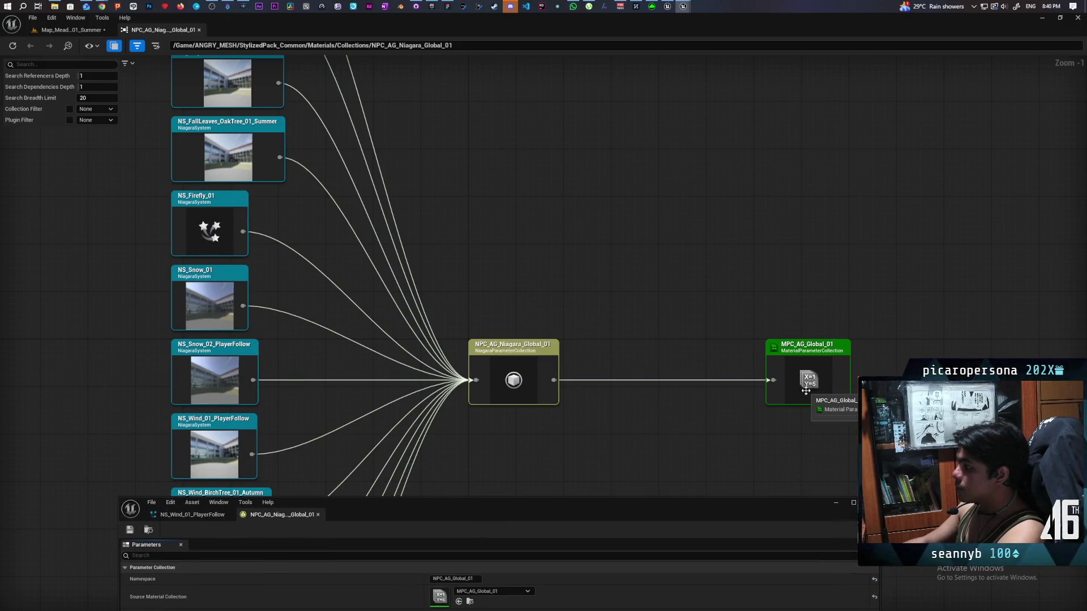
double_click(805, 391)
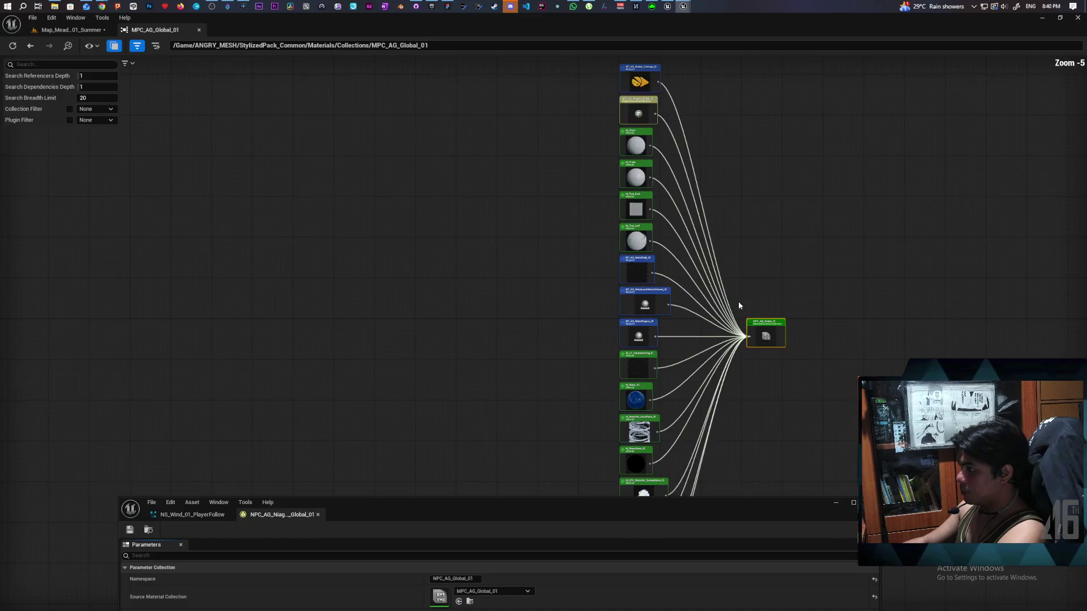
mouse_move(739, 306)
mouse_down()
mouse_move(699, 121)
mouse_move(691, 357)
mouse_move(706, 274)
mouse_move(659, 192)
mouse_move(650, 404)
mouse_up()
Step: Follow the references to BP_AG_Global_Settings_01, browse to it, and open its Event Graph
scroll(594, 245, up, 4)
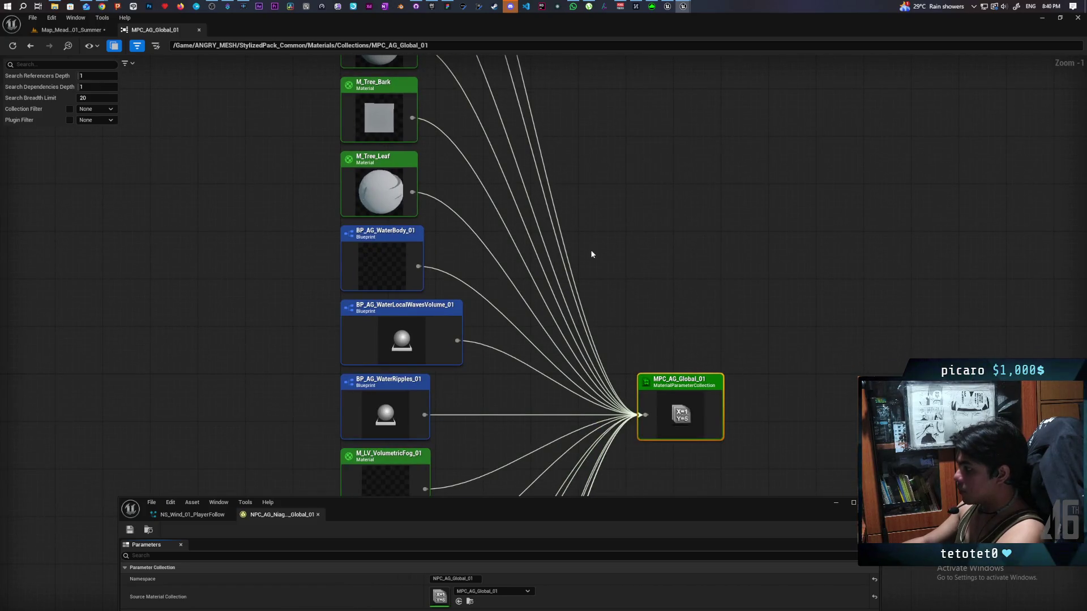
drag(591, 254, 623, 381)
click(480, 205)
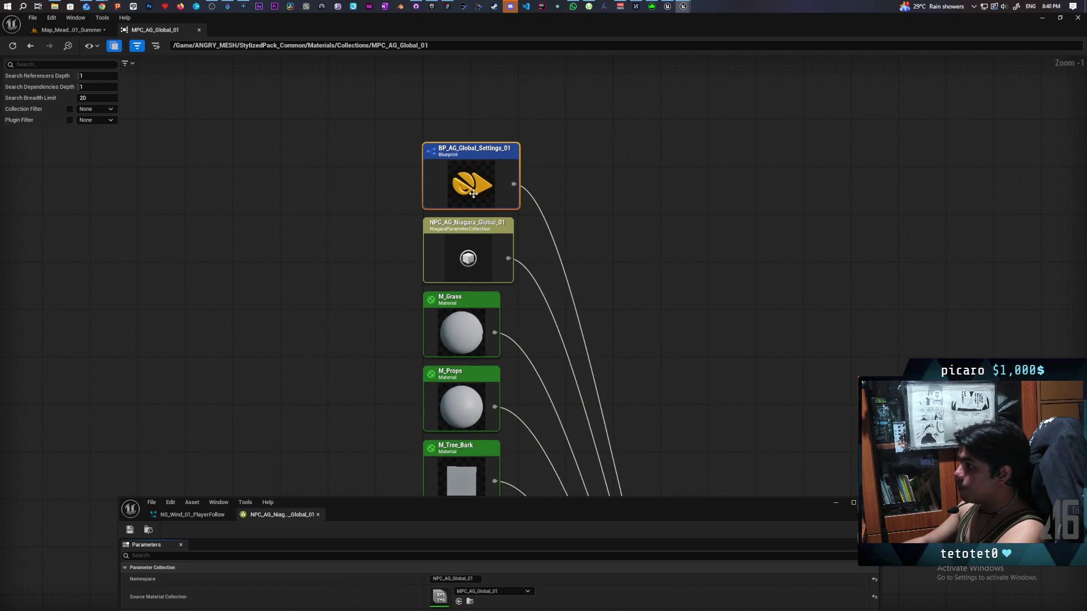
double_click(473, 193)
right_click(453, 181)
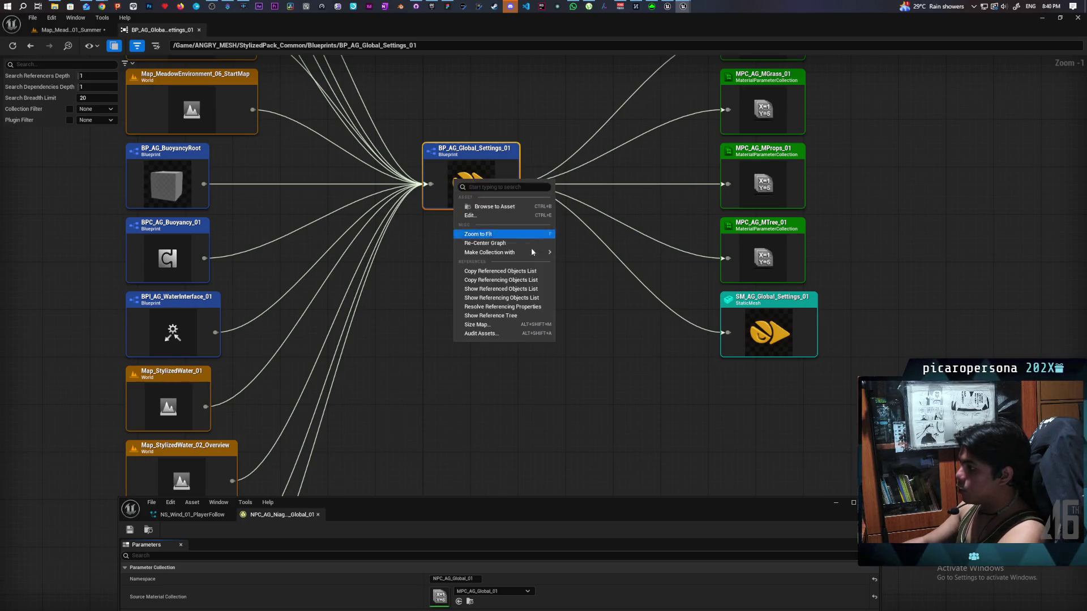
click(519, 207)
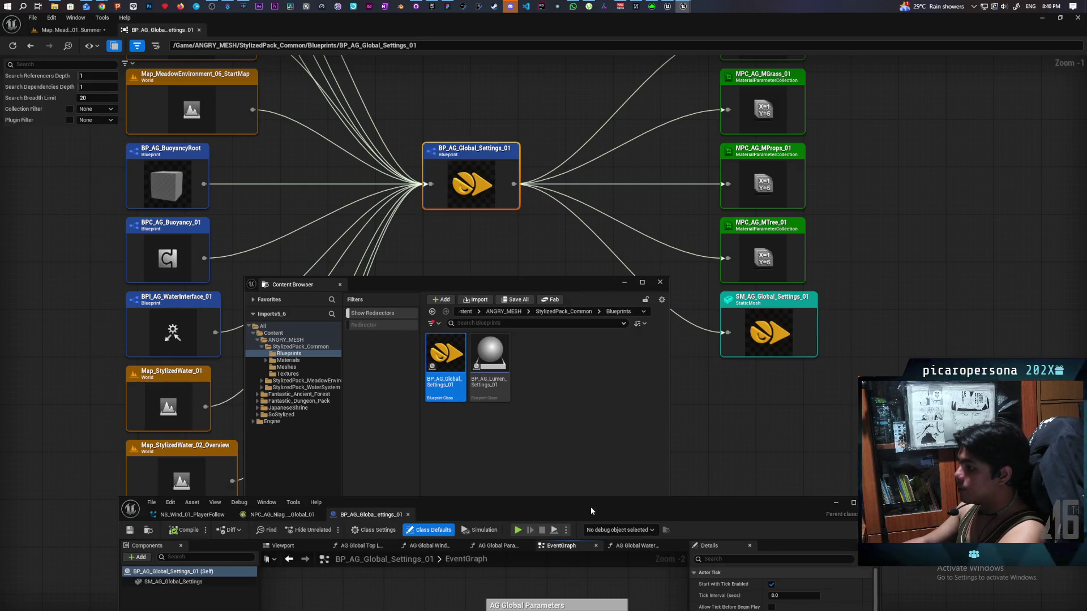
drag(591, 511, 605, 143)
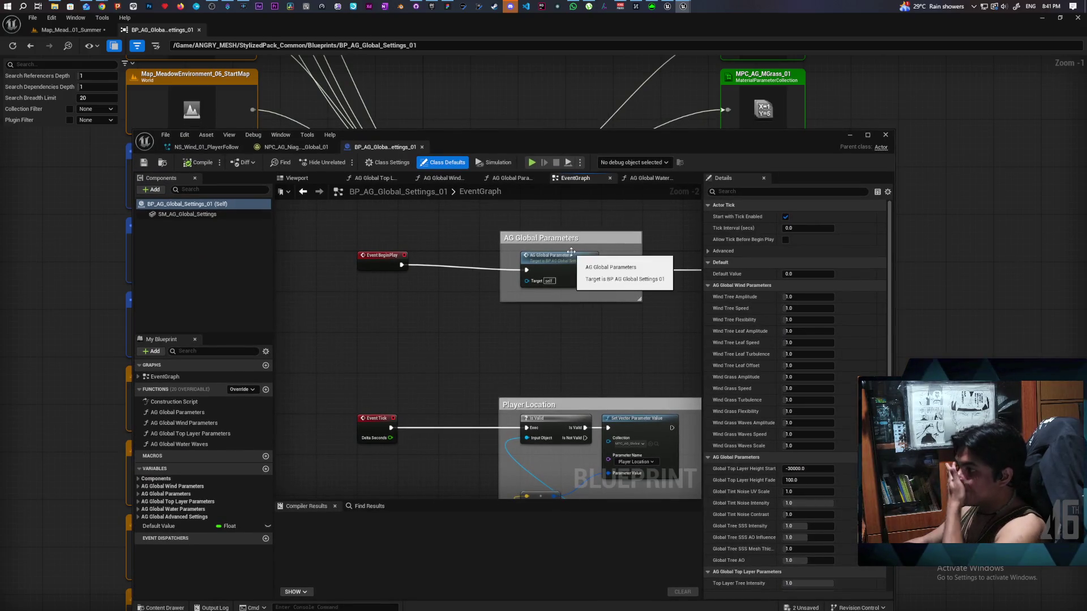
Step: Pan to the Player Location comment and marquee-select Event Tick with its Player Location nodes
mouse_move(521, 389)
mouse_down()
mouse_move(410, 287)
mouse_move(489, 281)
mouse_move(429, 249)
mouse_up()
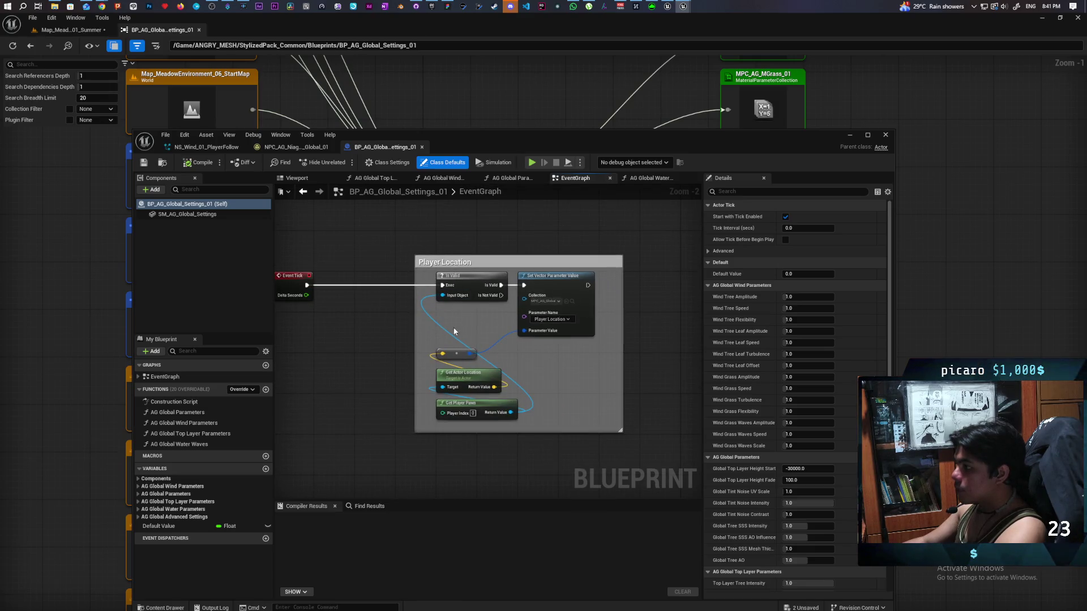
drag(404, 329, 431, 322)
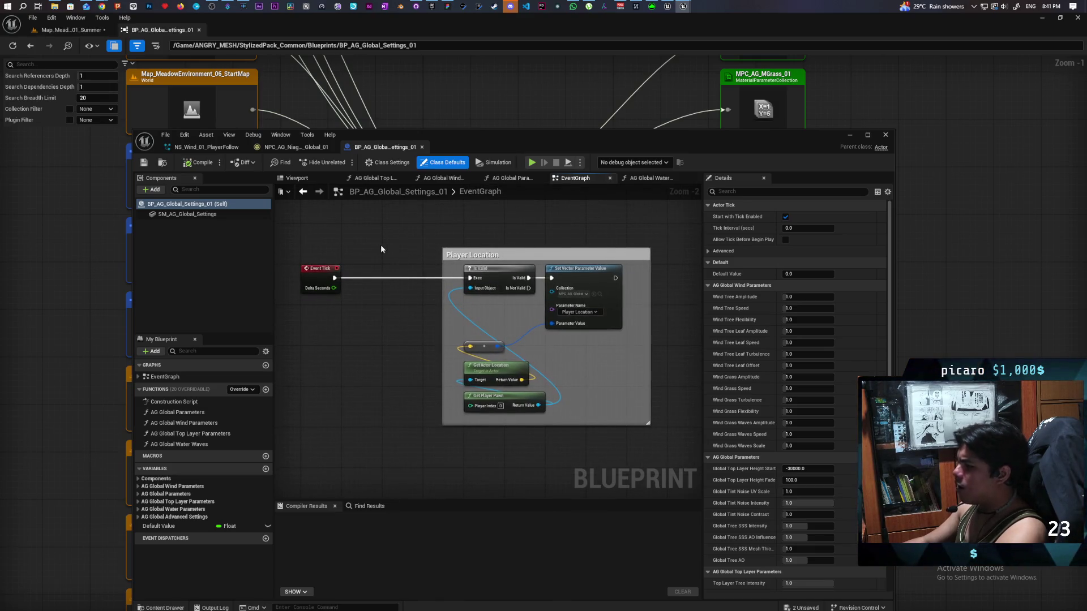
mouse_move(314, 231)
mouse_down()
mouse_move(643, 439)
mouse_move(516, 435)
mouse_up()
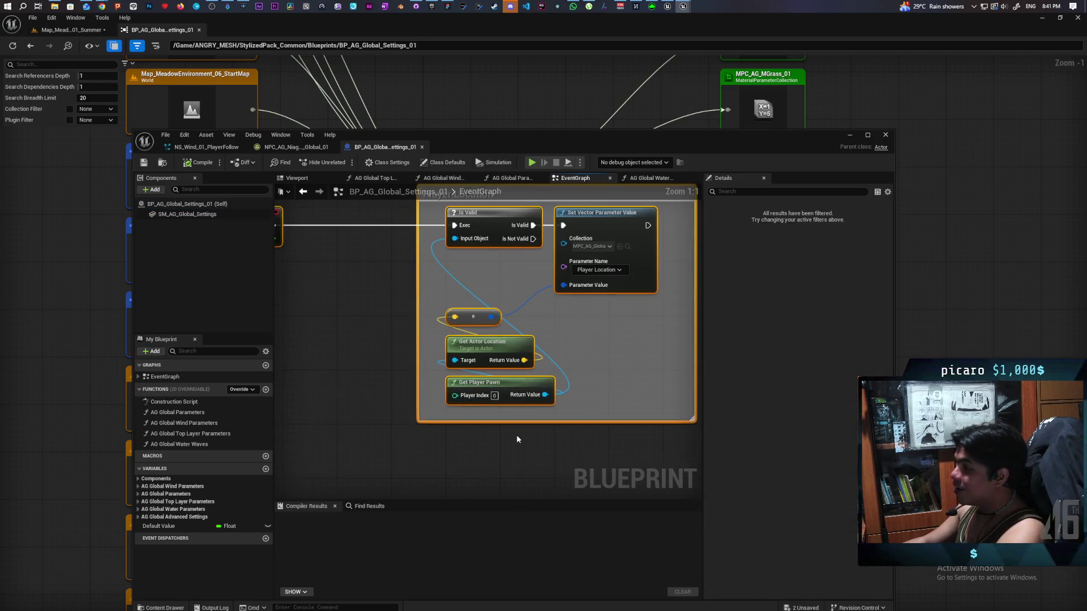
mouse_move(323, 225)
mouse_down()
mouse_move(452, 299)
mouse_move(420, 332)
mouse_move(637, 443)
mouse_up()
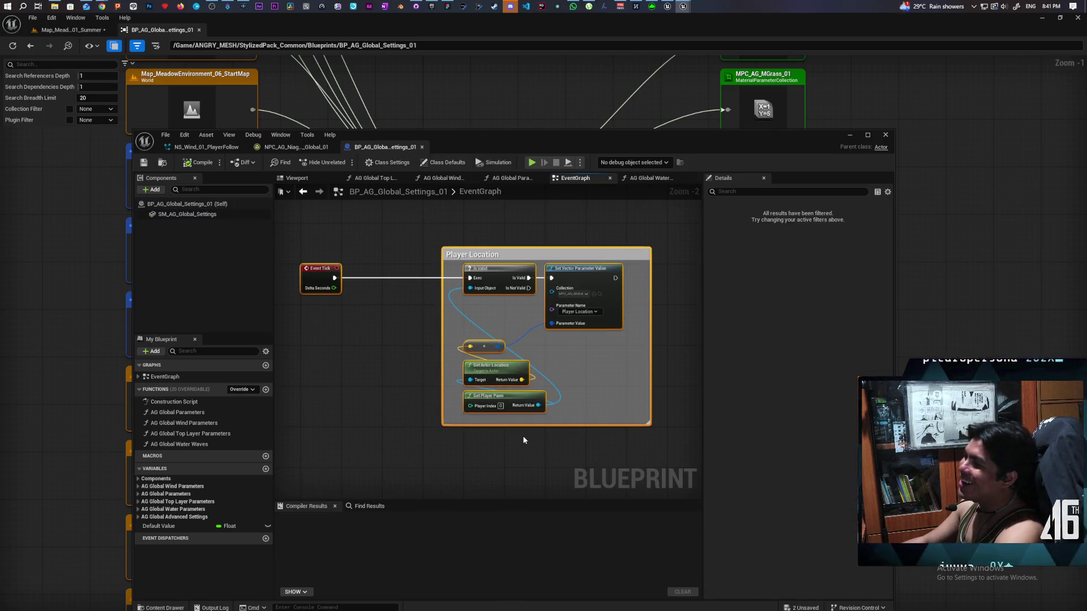
mouse_move(310, 238)
mouse_down()
mouse_move(351, 283)
mouse_move(682, 425)
mouse_move(608, 447)
mouse_up()
click(443, 447)
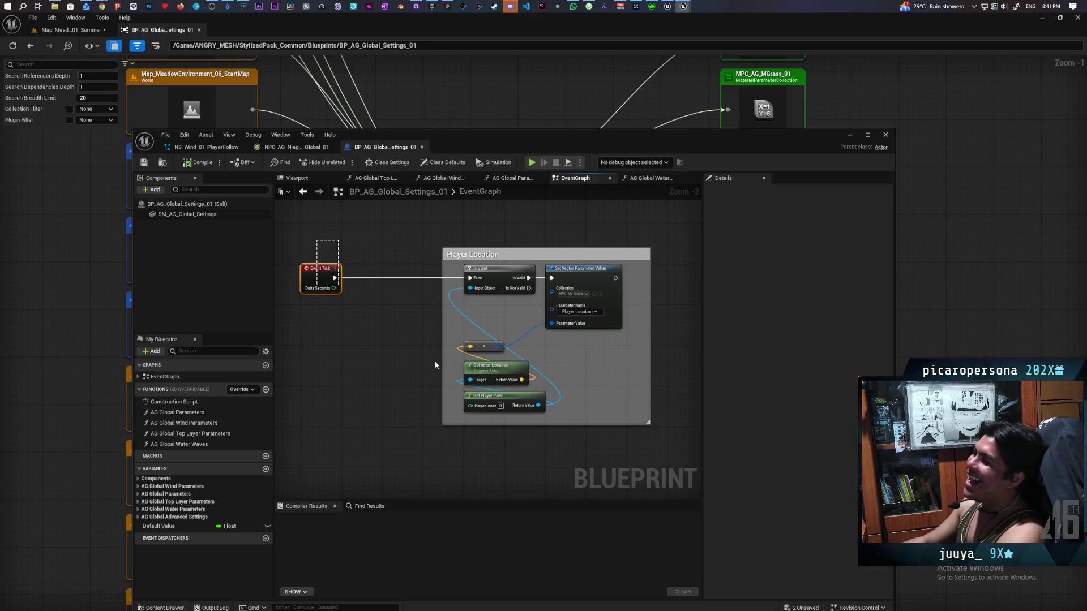
drag(435, 365, 629, 447)
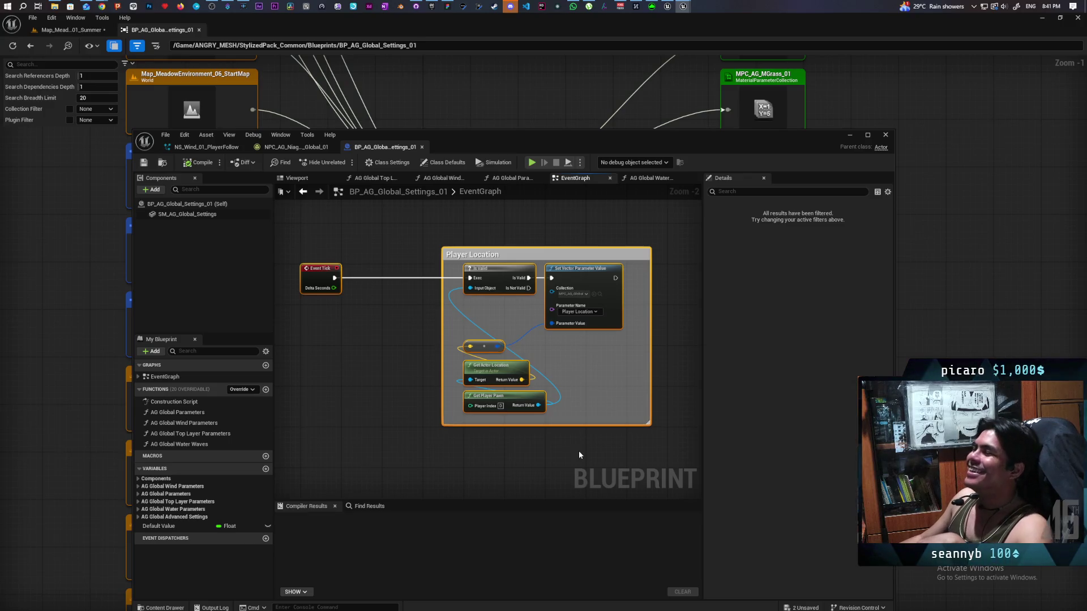
drag(303, 260, 609, 440)
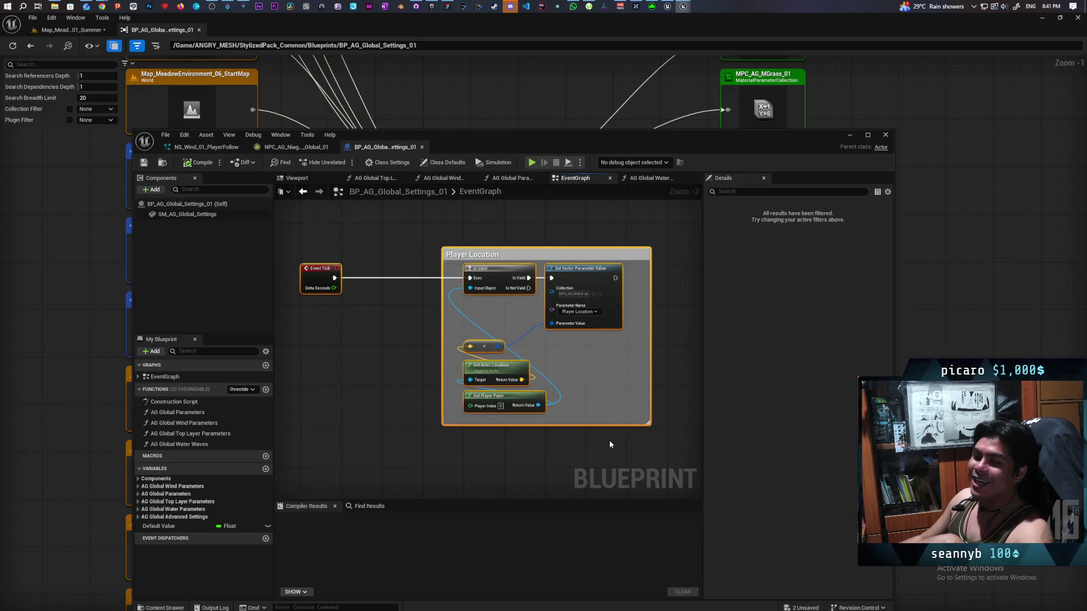
click(394, 368)
mouse_move(305, 244)
mouse_down()
mouse_move(450, 389)
mouse_move(600, 457)
mouse_move(495, 453)
mouse_up()
click(333, 324)
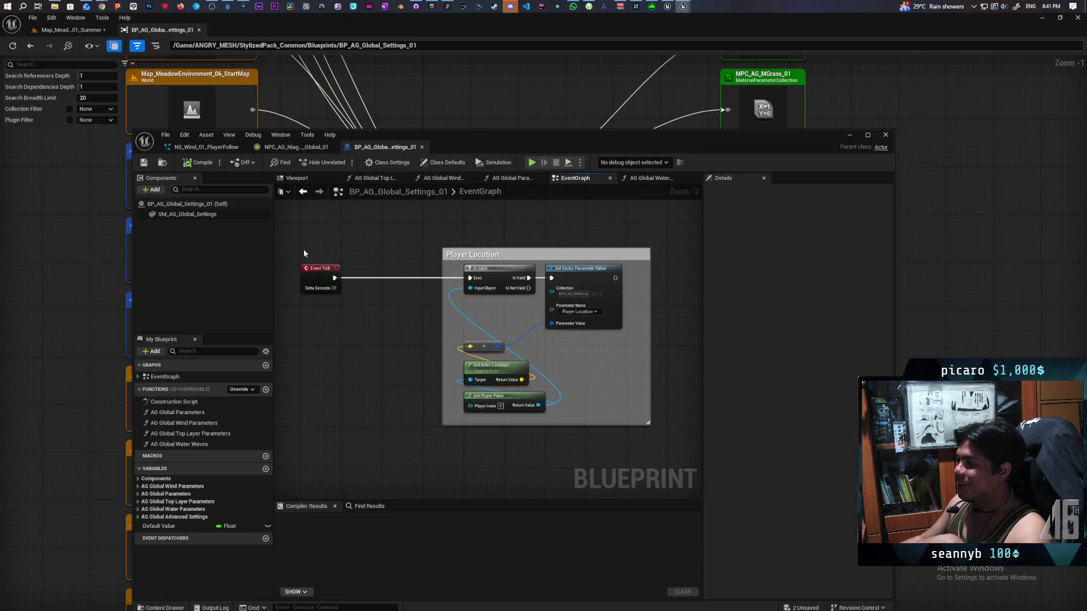
drag(303, 249, 588, 455)
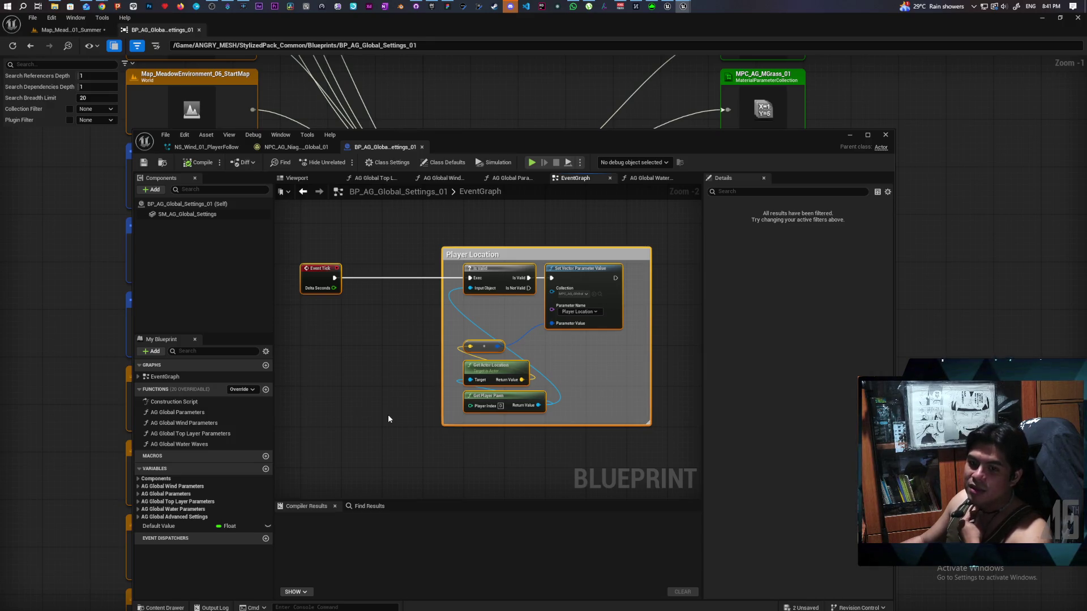
click(392, 353)
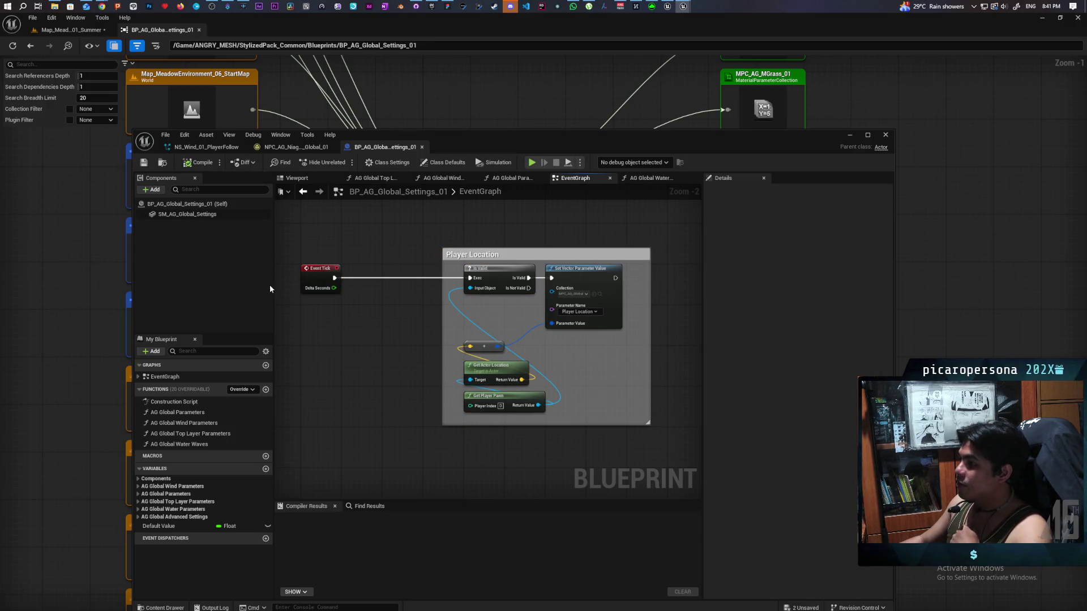
Step: Show the Blueprint's Class Defaults and inspect the Tick Interval value
click(456, 163)
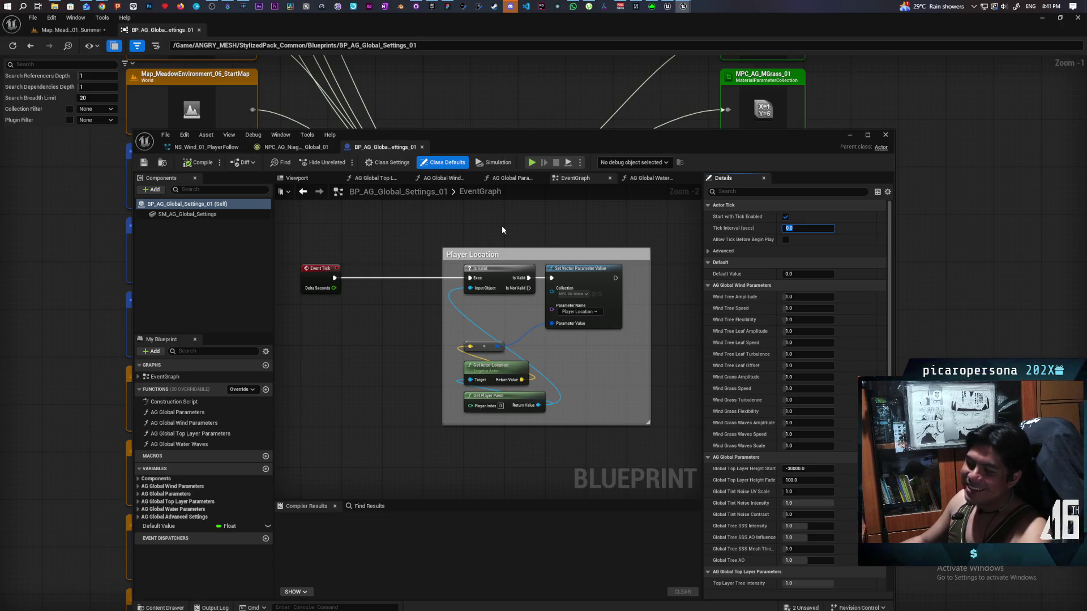
click(395, 246)
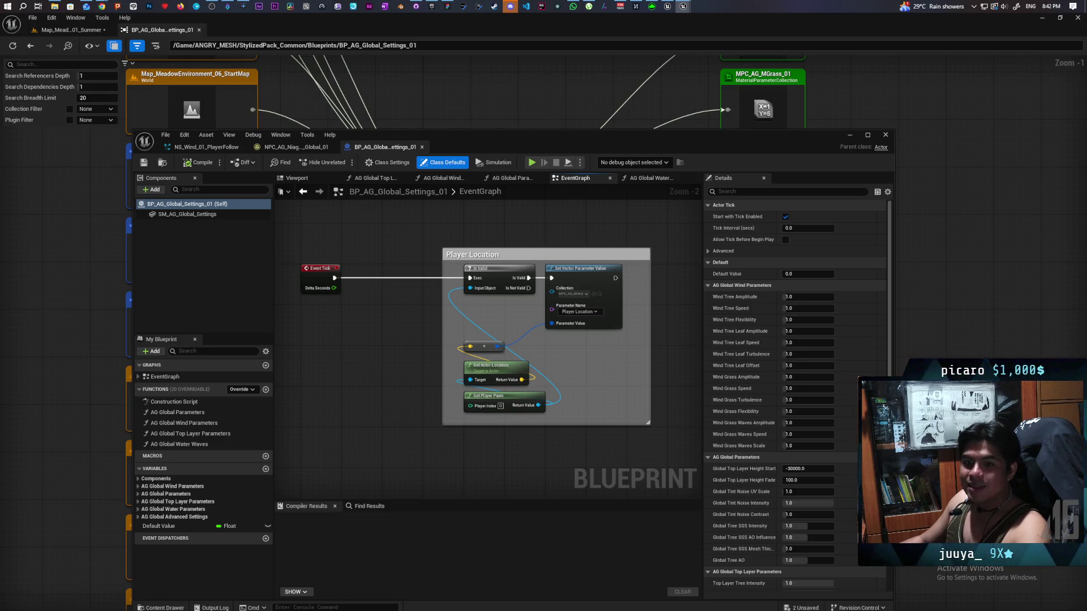
click(798, 228)
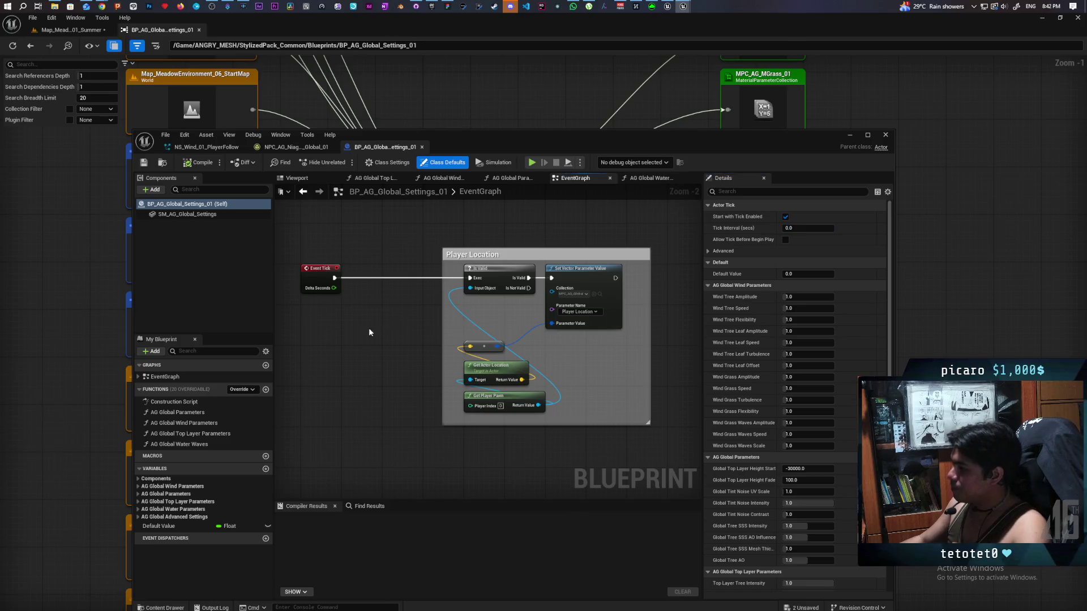
Step: Reselect Event Tick and the Player Location group, then view NS_Wind_01_PlayerFollow's Wind_01 settings
mouse_move(314, 229)
mouse_down()
mouse_move(359, 299)
mouse_move(640, 448)
mouse_up()
click(517, 449)
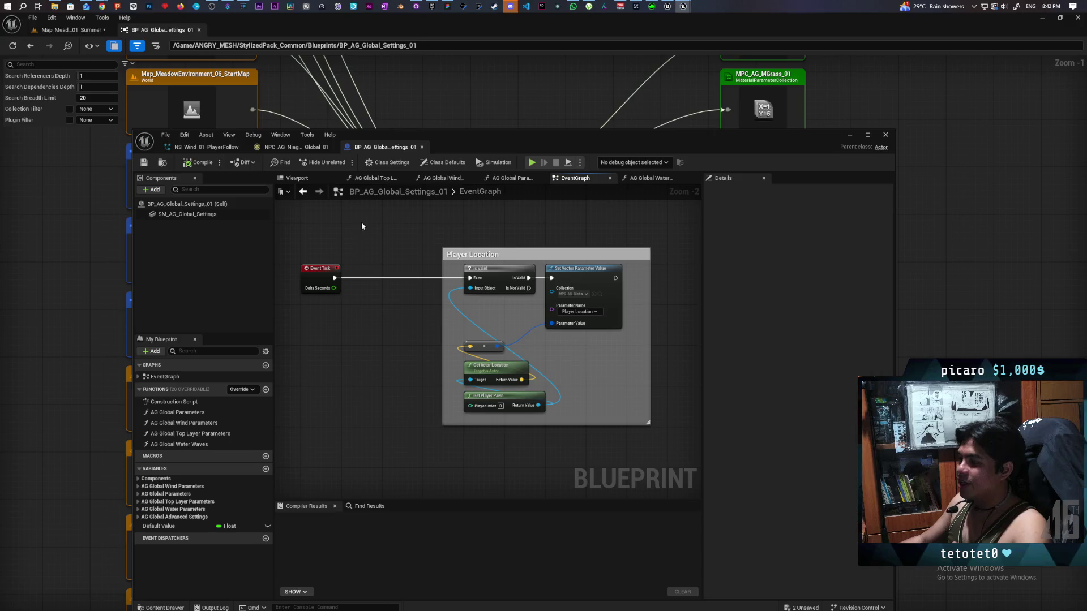
drag(358, 238, 610, 460)
click(610, 460)
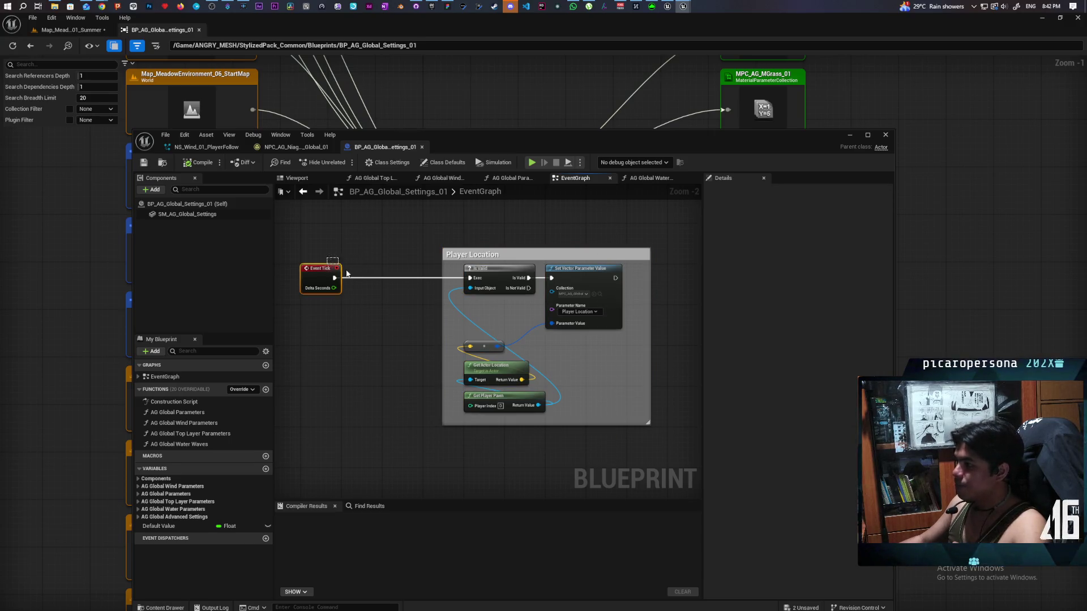
mouse_move(322, 237)
mouse_down()
mouse_move(653, 427)
mouse_move(613, 460)
mouse_up()
click(613, 460)
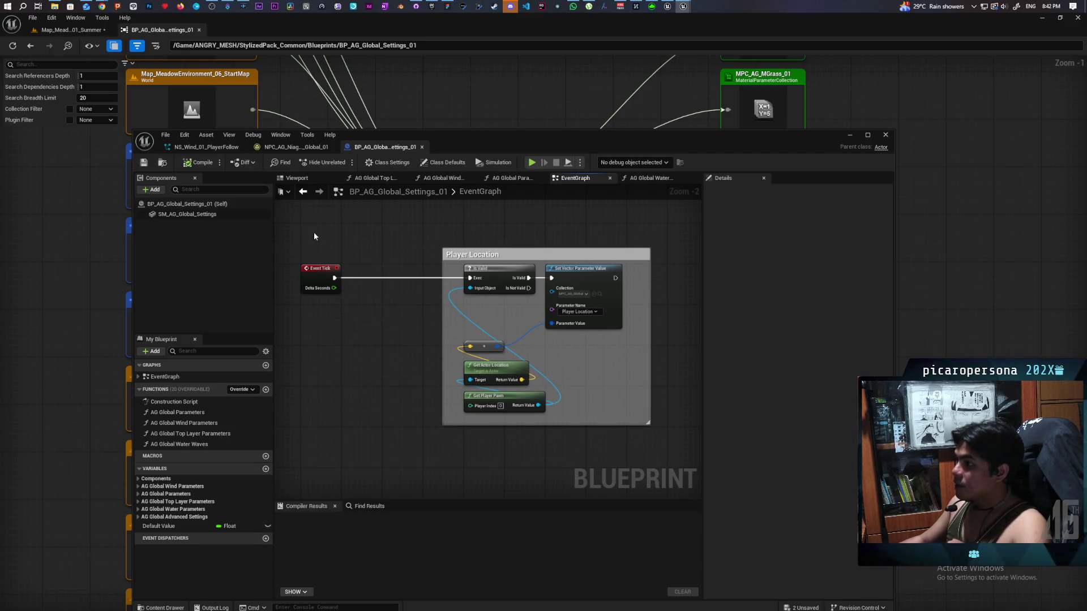
drag(314, 236, 585, 426)
click(429, 445)
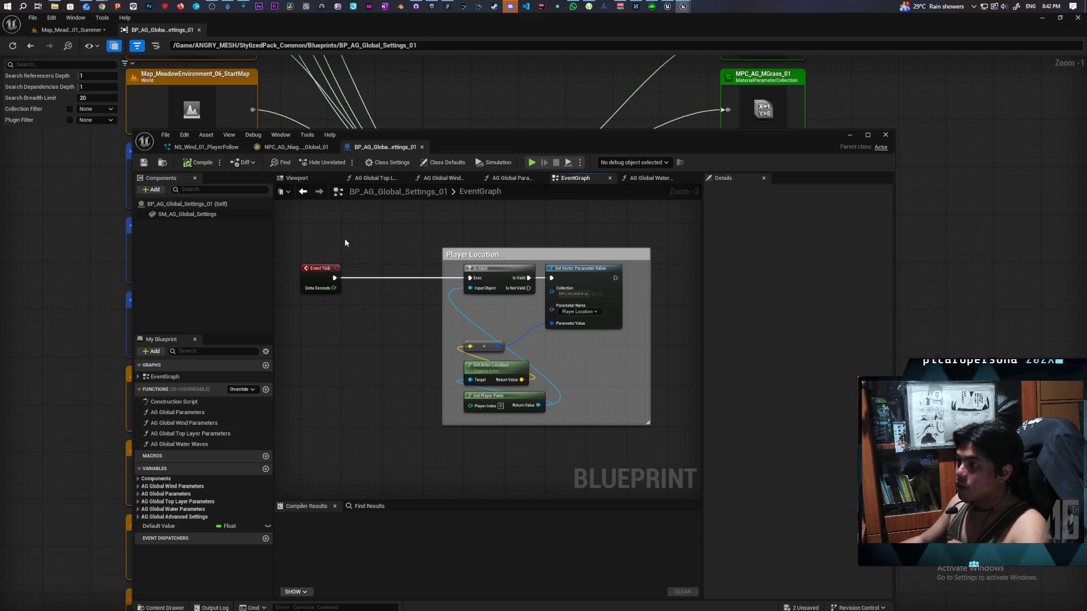
drag(310, 228, 642, 440)
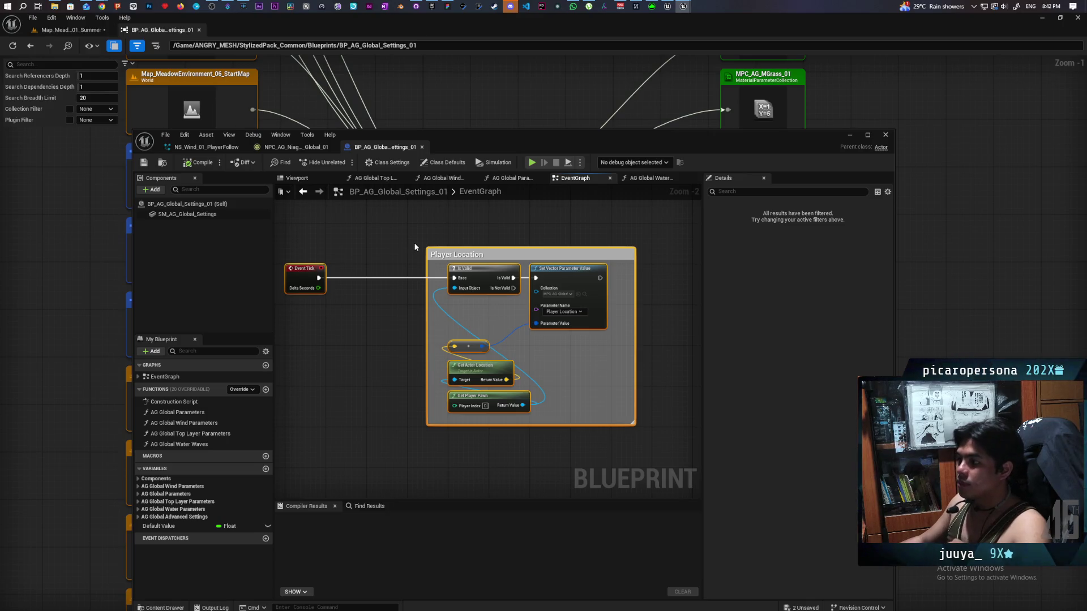
click(212, 146)
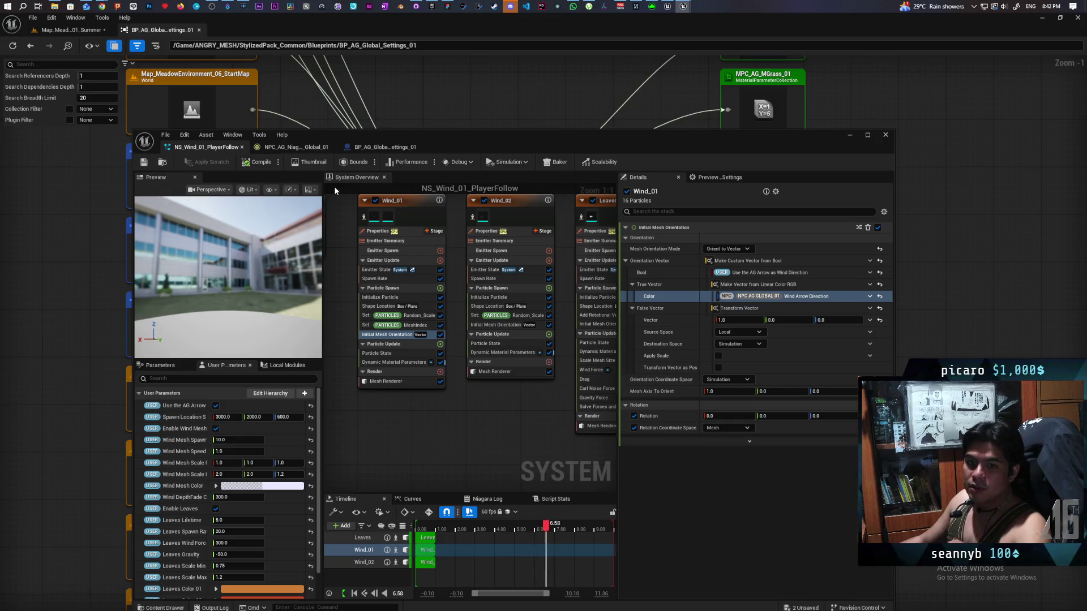
Step: Flip between the BP_AG_Global_Settings_01 graph and the NS_Wind_01_PlayerFollow system to compare them
click(387, 147)
click(206, 147)
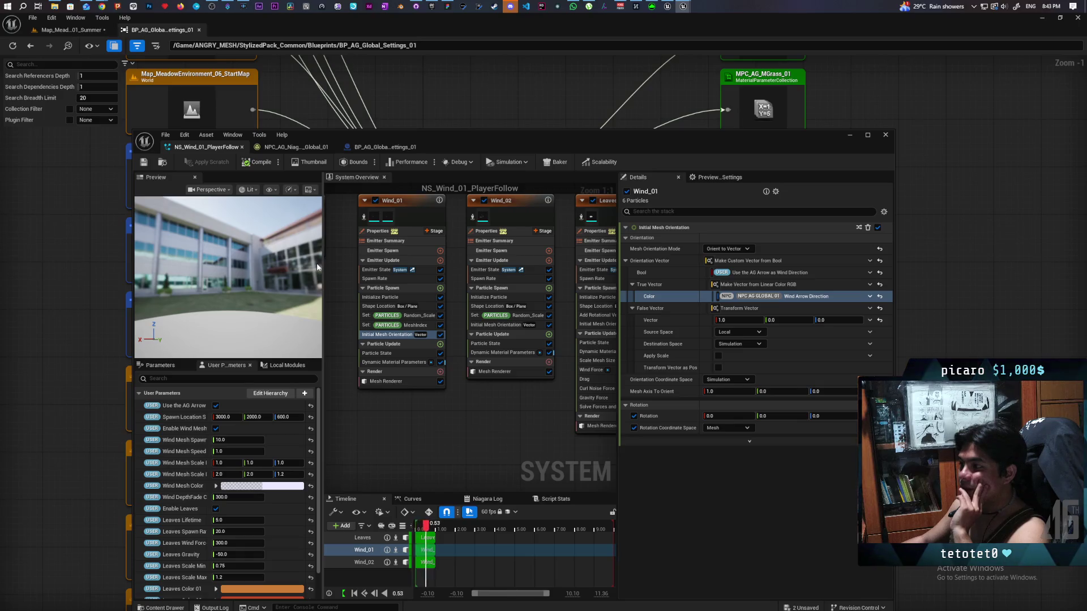
click(385, 149)
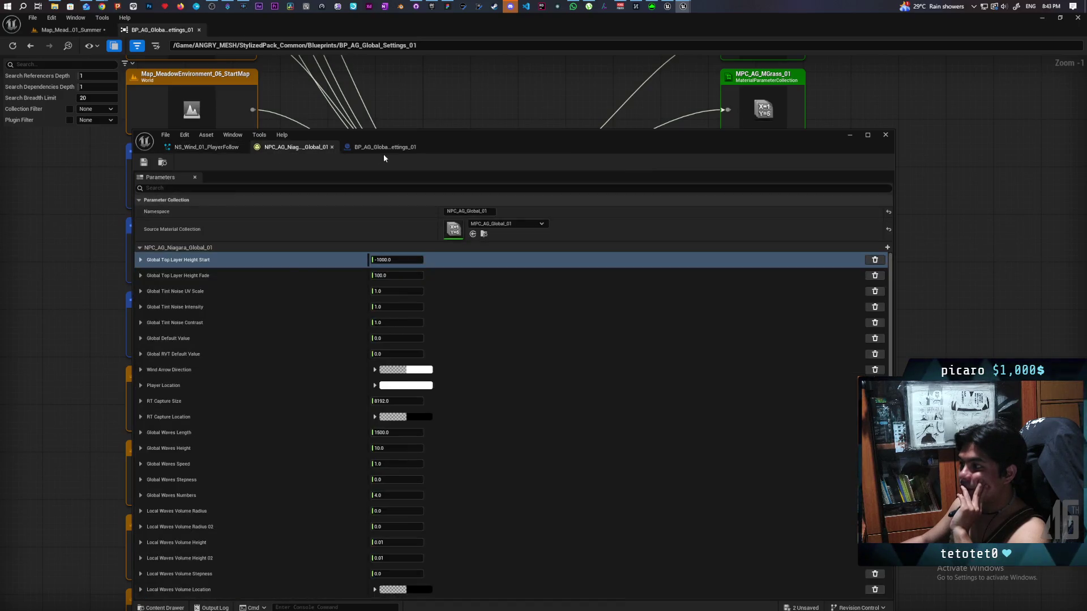
Step: Review Event Tick and the Player Location comment, then show Class Defaults with Tick Interval 0.0
mouse_move(299, 237)
mouse_down()
mouse_move(565, 406)
mouse_move(644, 436)
mouse_up()
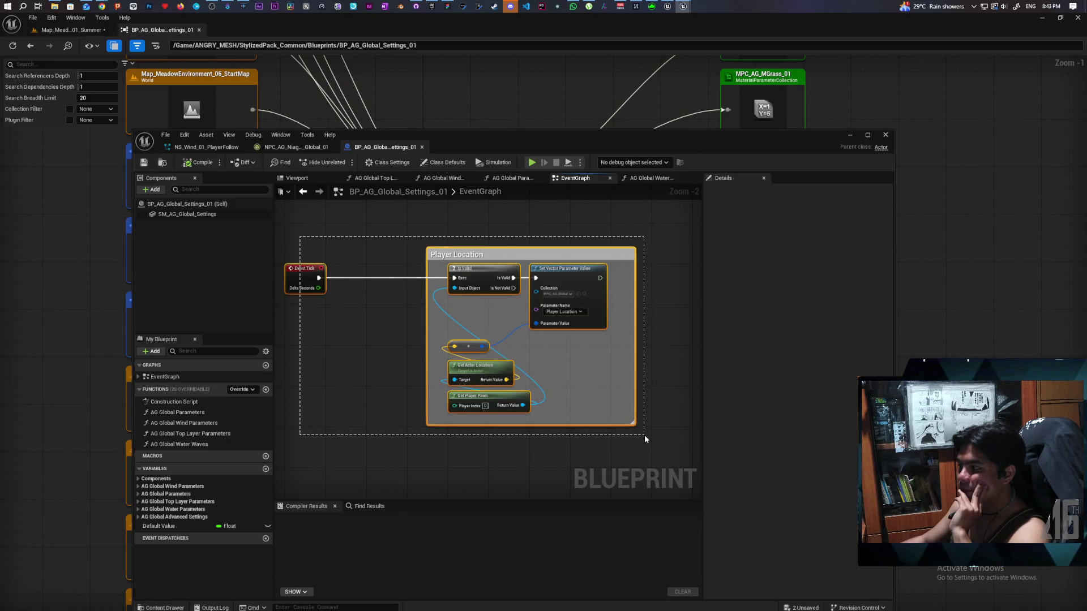
mouse_move(292, 231)
mouse_down()
mouse_move(348, 392)
mouse_move(648, 433)
mouse_move(653, 446)
mouse_up()
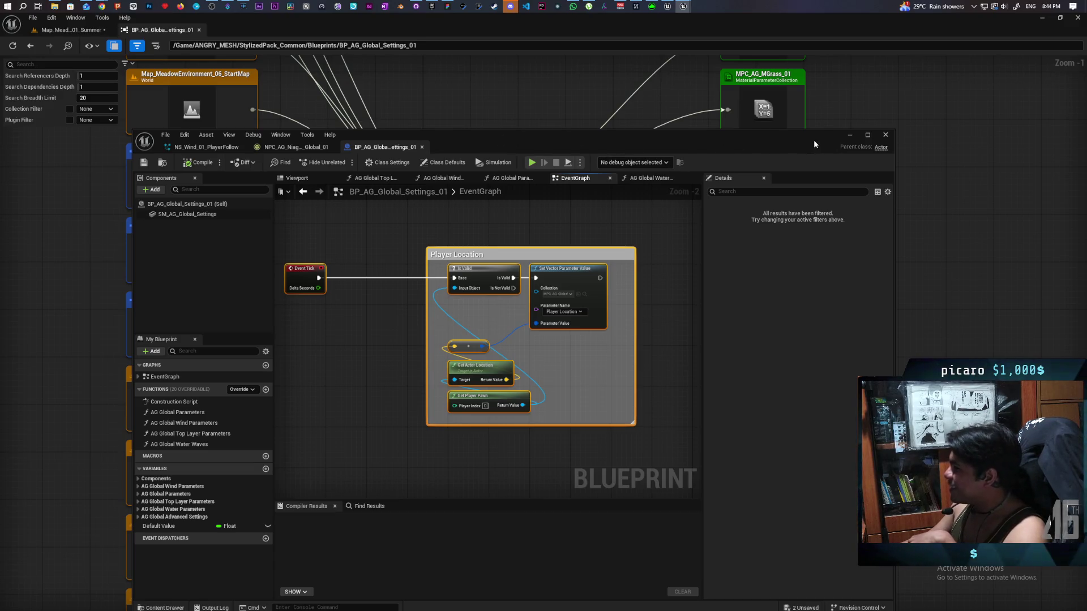
click(368, 258)
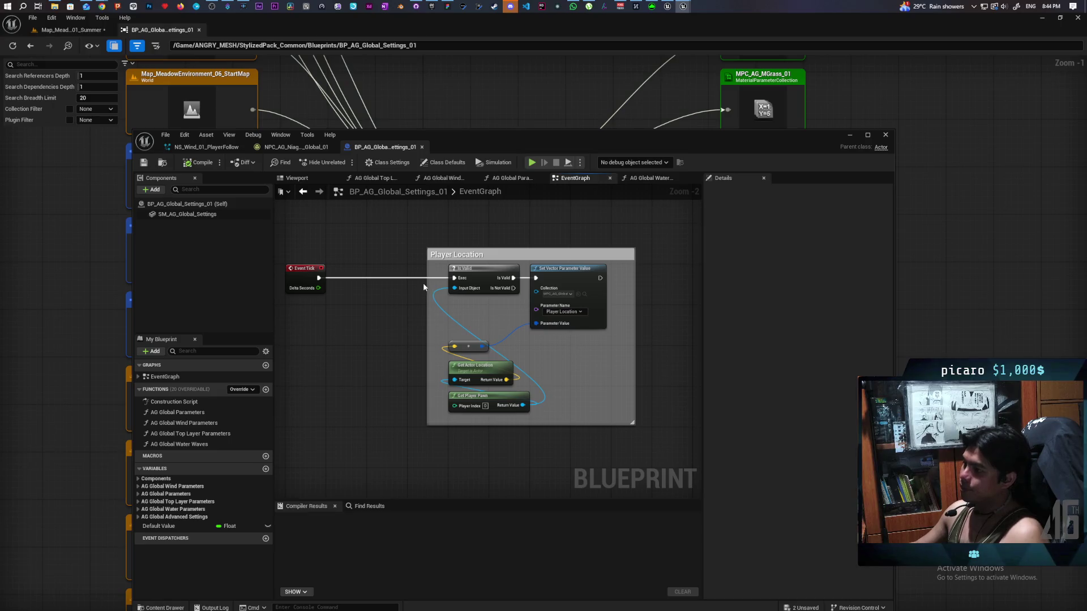
mouse_move(318, 256)
mouse_down()
mouse_move(562, 446)
mouse_move(627, 445)
mouse_up()
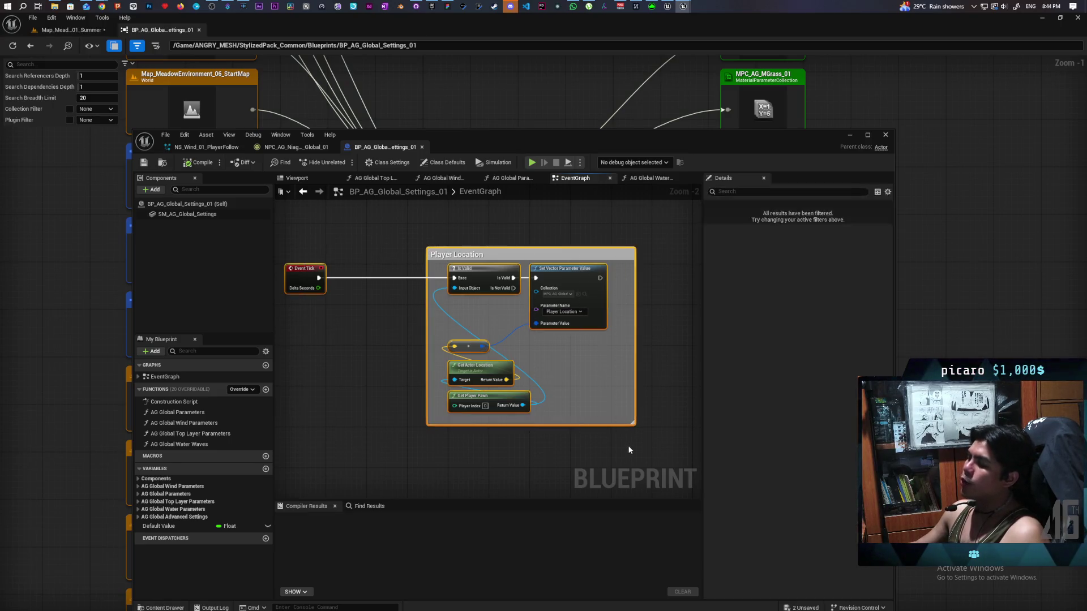
click(403, 378)
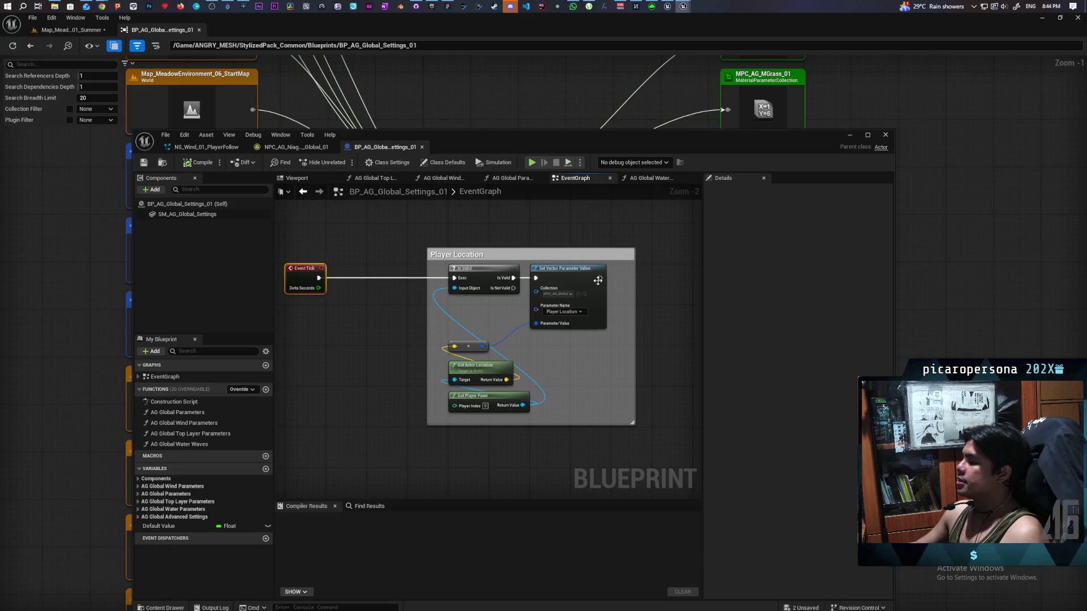
click(648, 249)
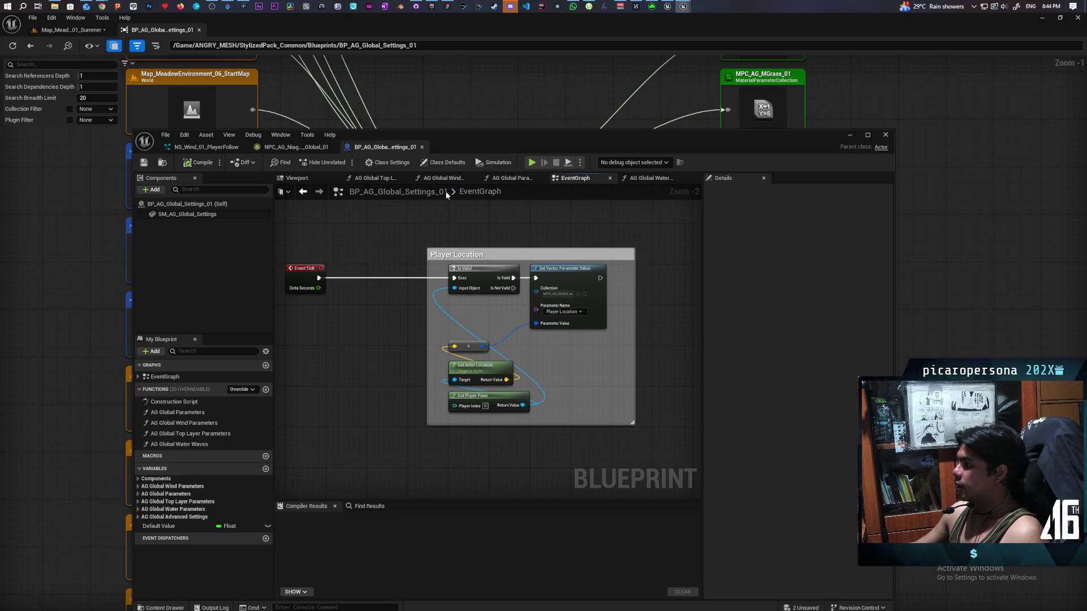
click(443, 162)
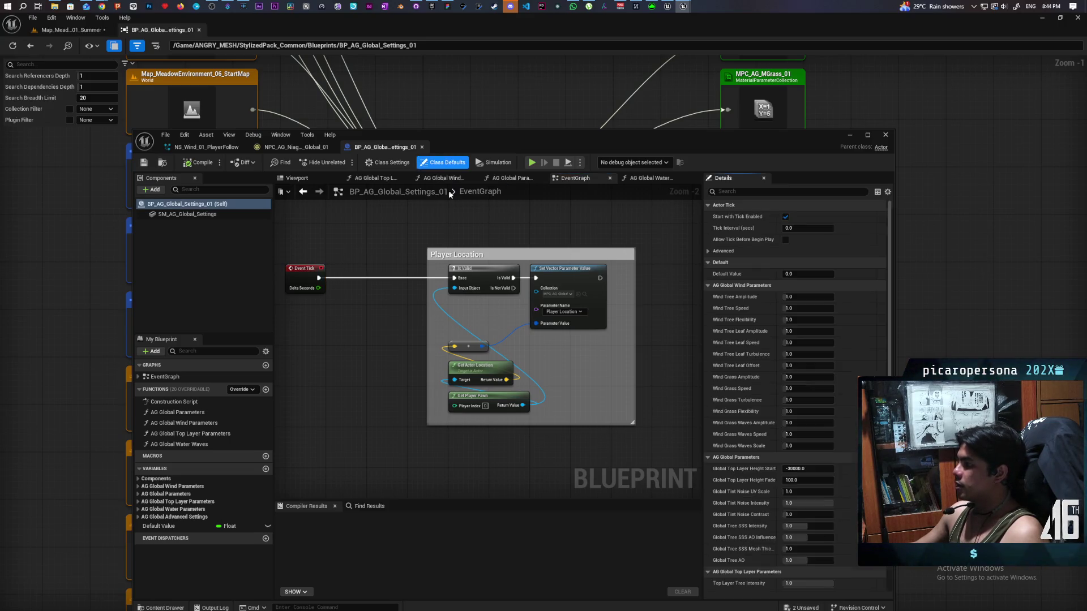
Step: Enter 1.0 for Tick Interval (secs), compile BP_AG_Global_Settings_01, and return to the meadow level
click(818, 228)
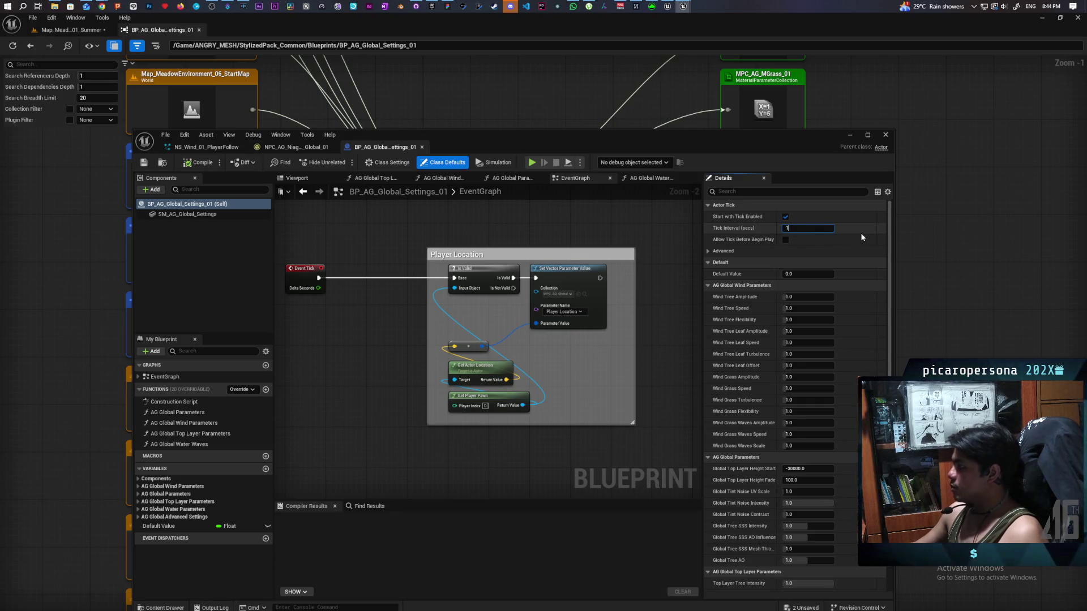
key(Return)
click(198, 162)
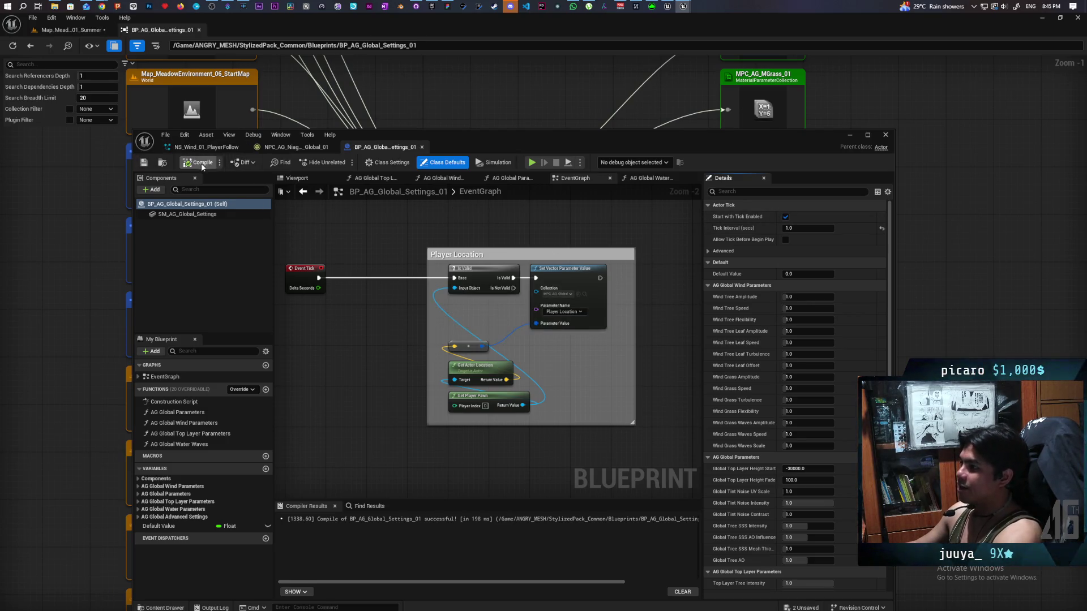
click(885, 135)
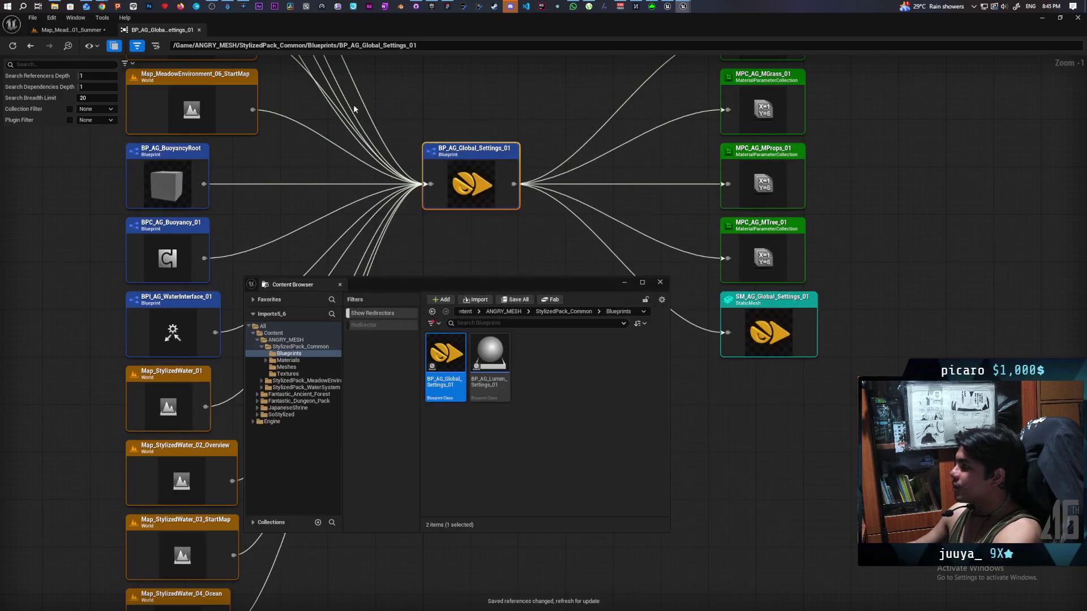
click(71, 30)
Step: Close the floating Content Browser and run a brief Play In Editor test of the meadow level
click(659, 281)
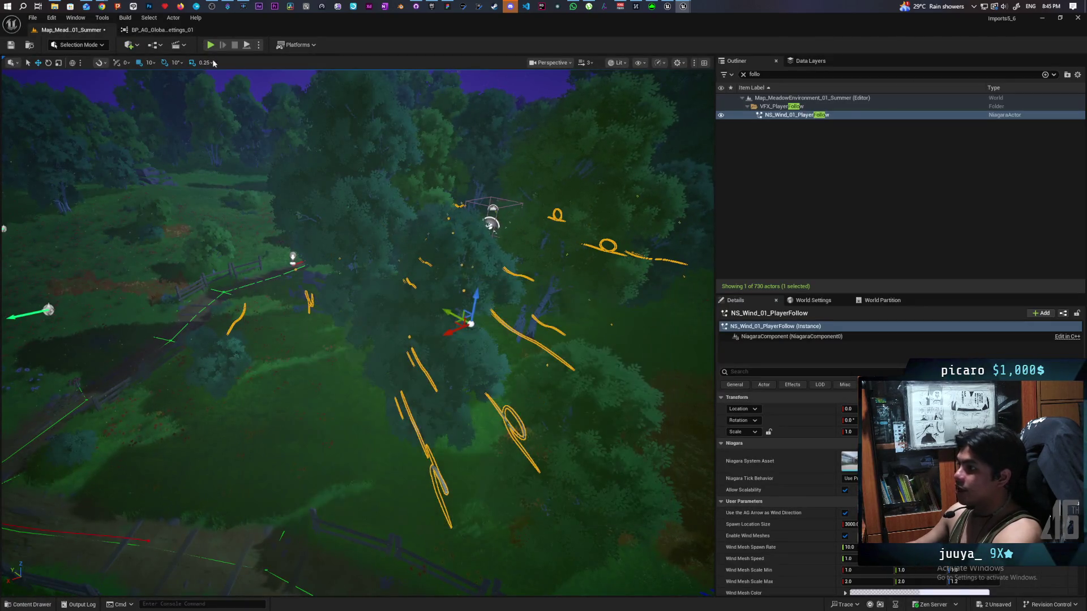
click(210, 46)
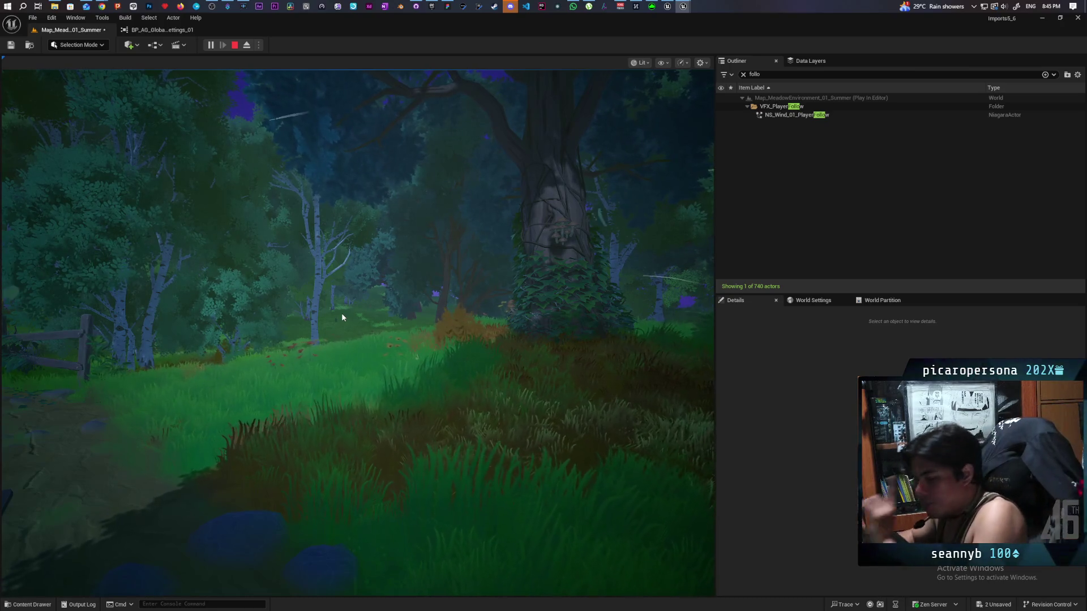
key(Escape)
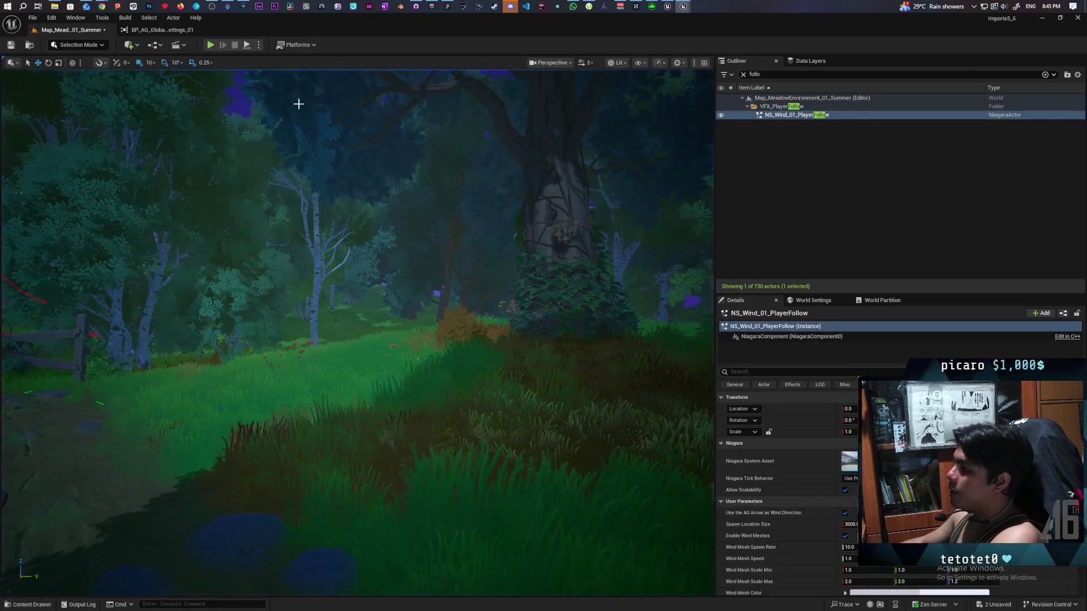
Step: Set the World Settings GameMode Override to GM_ThirdPerson and start Play In Editor
click(259, 49)
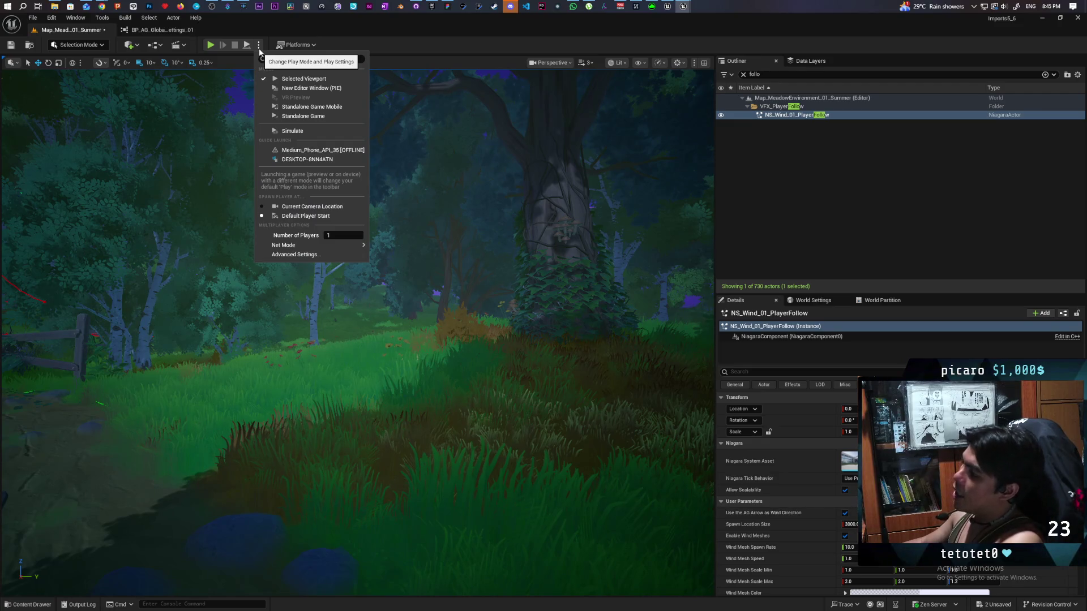
click(900, 225)
click(813, 300)
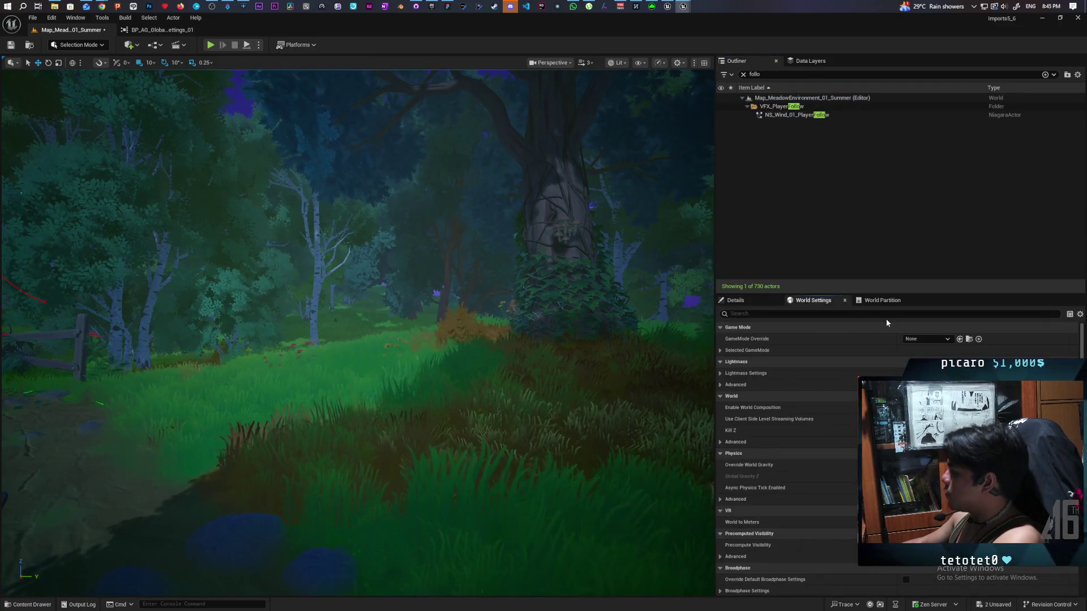
click(925, 339)
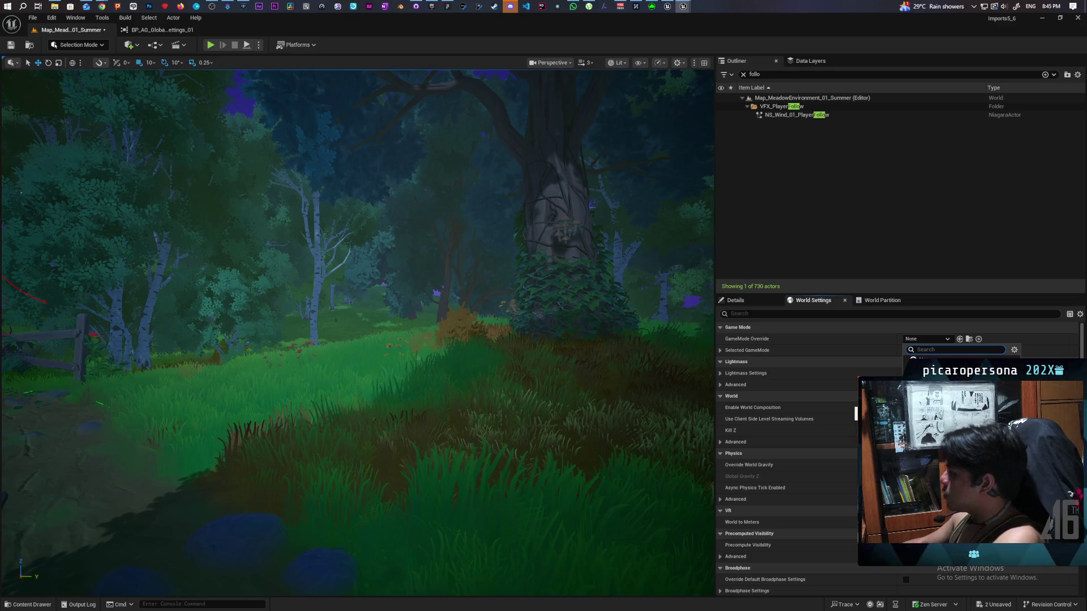
click(933, 371)
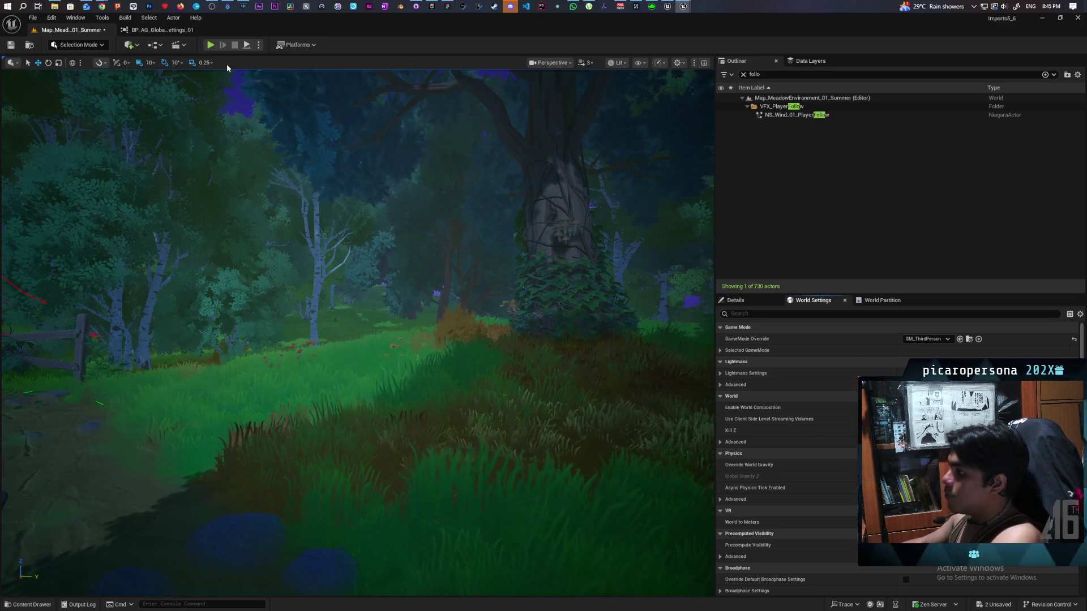
click(213, 48)
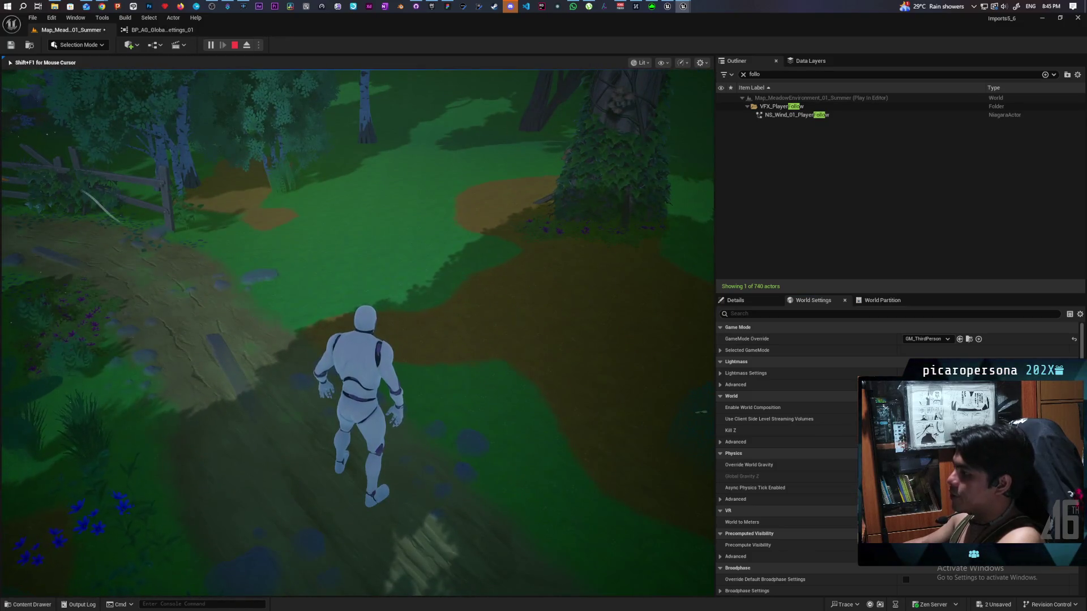
Step: Run the character past the fence into the birch trees and back out of the foliage
key(w)
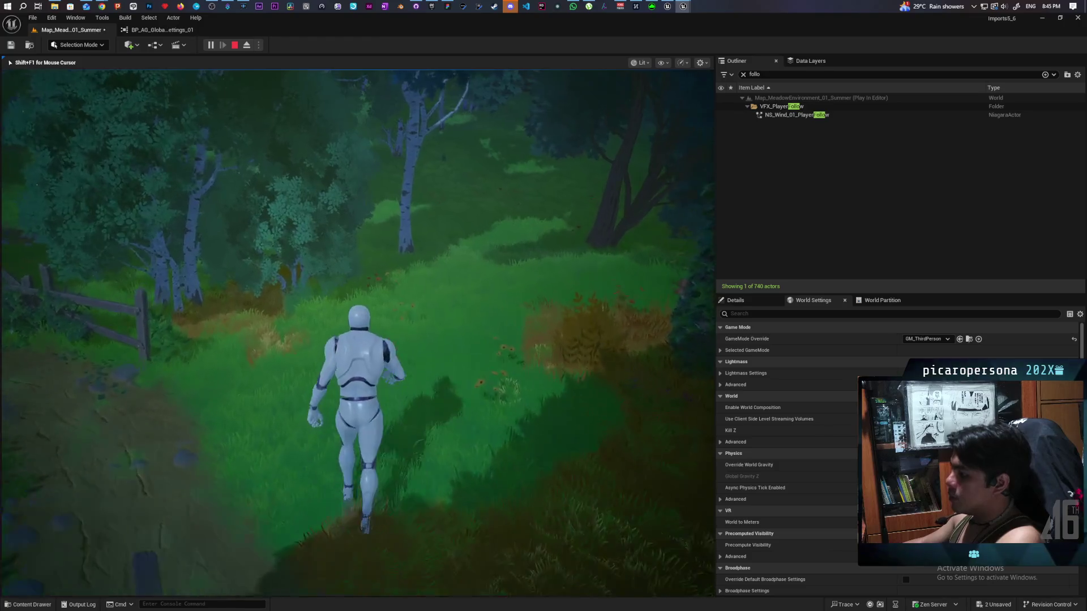
key(w)
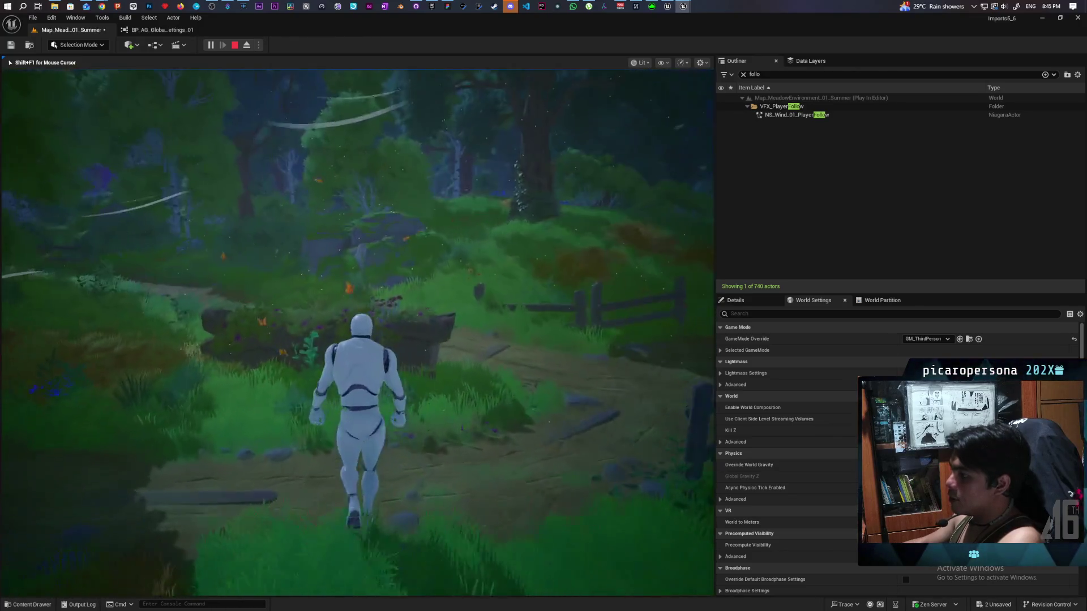
key(w)
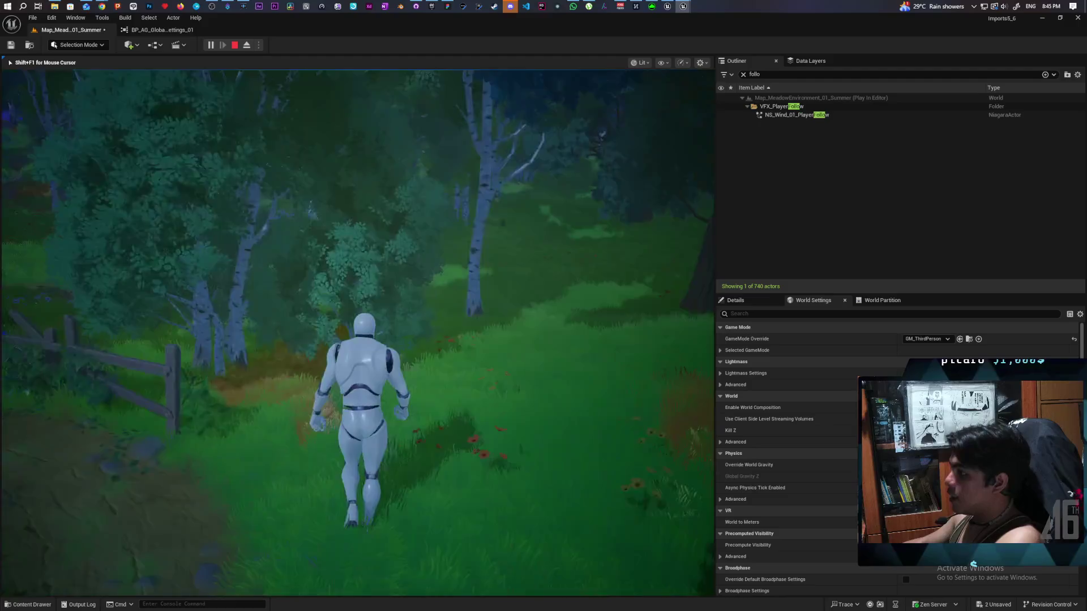
key(w)
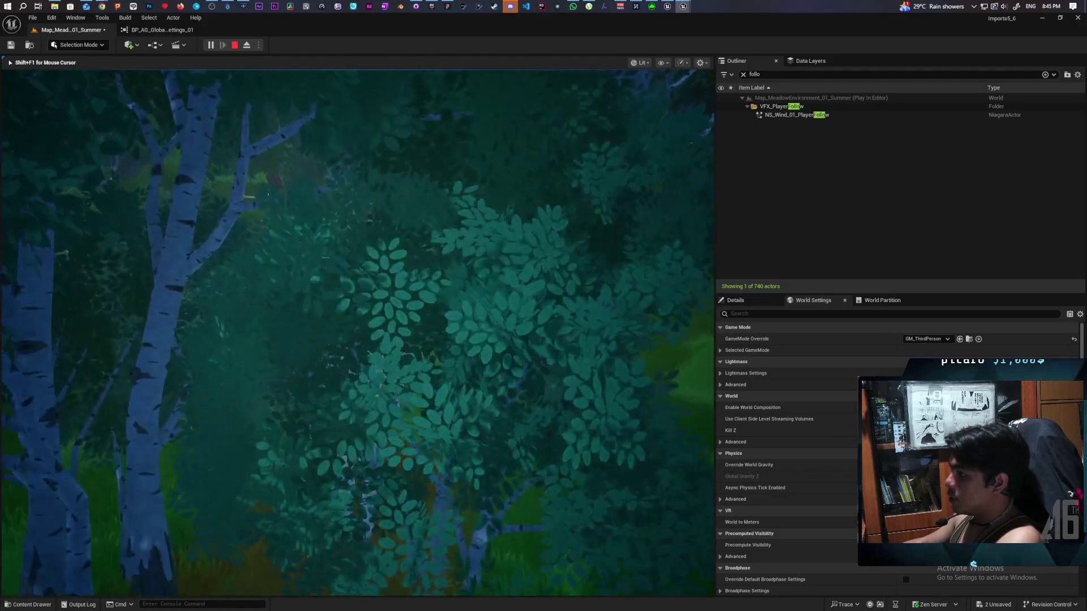
key(w)
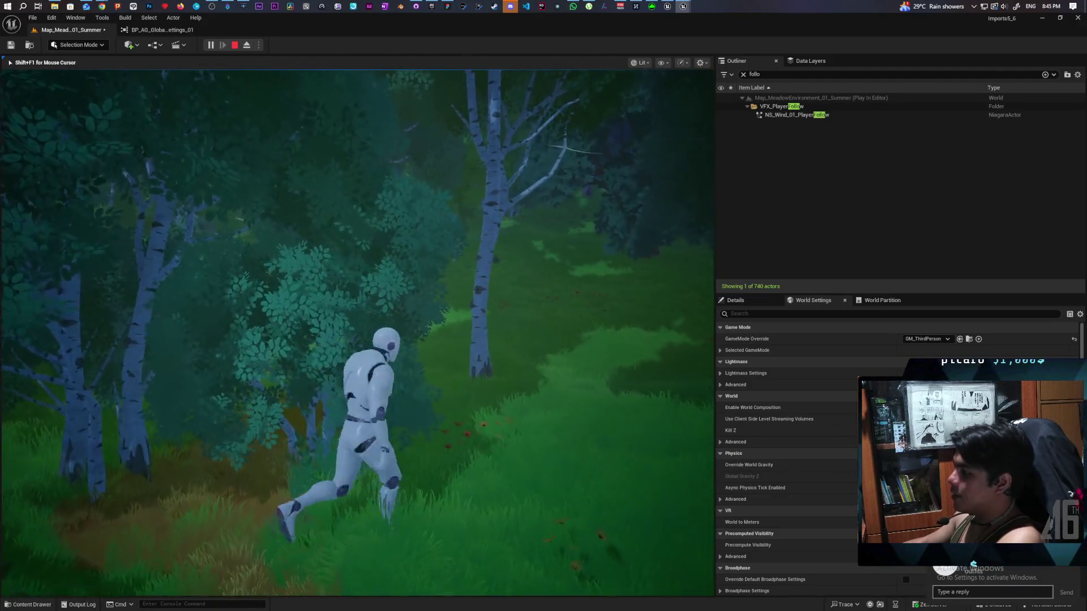
key(s)
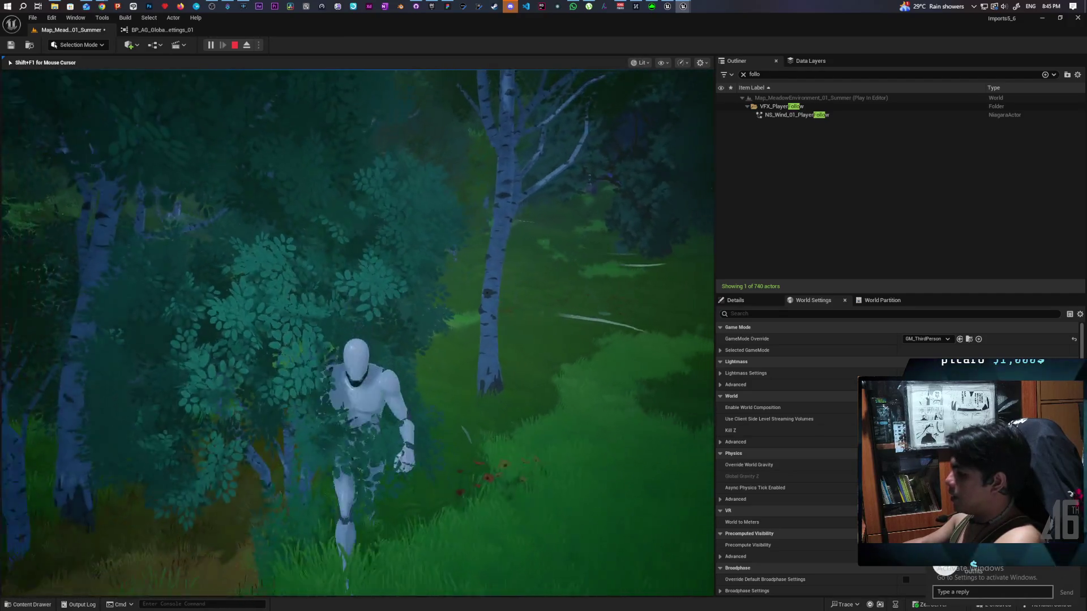
key(a)
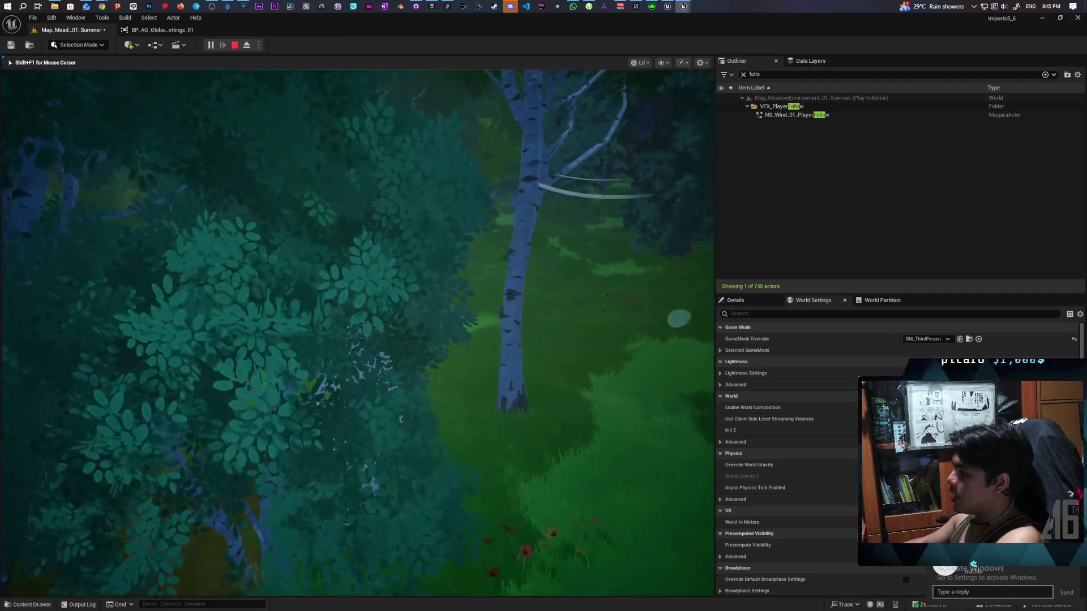
key(s)
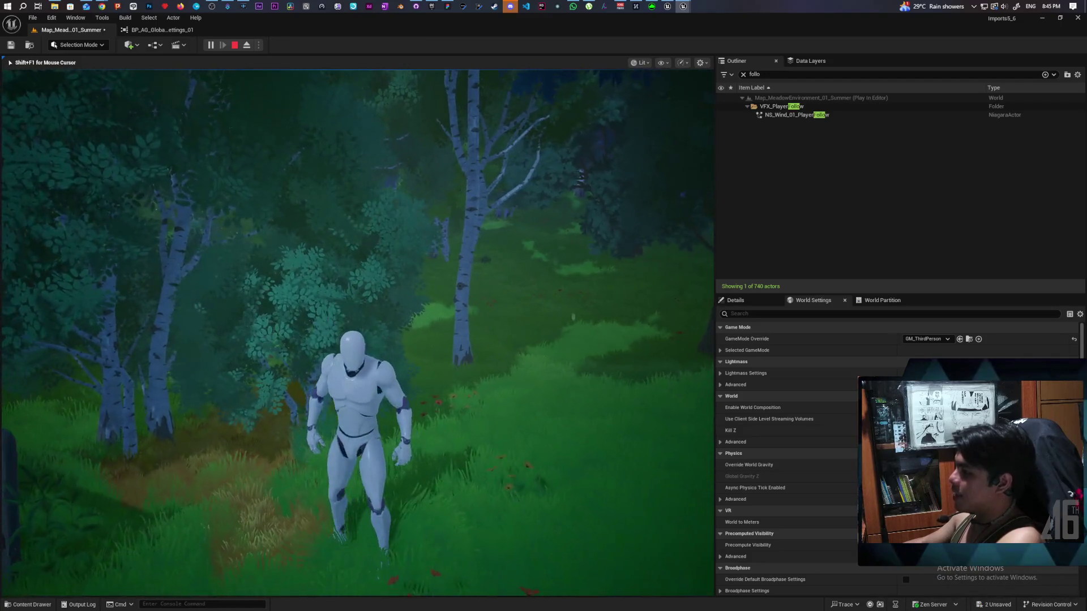
key(s)
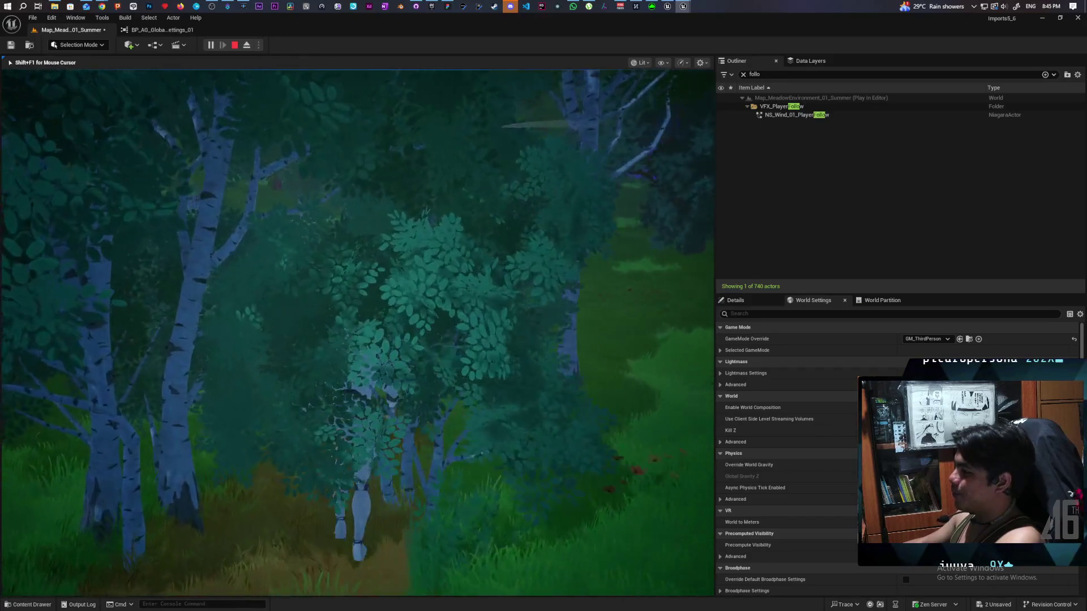
key(s)
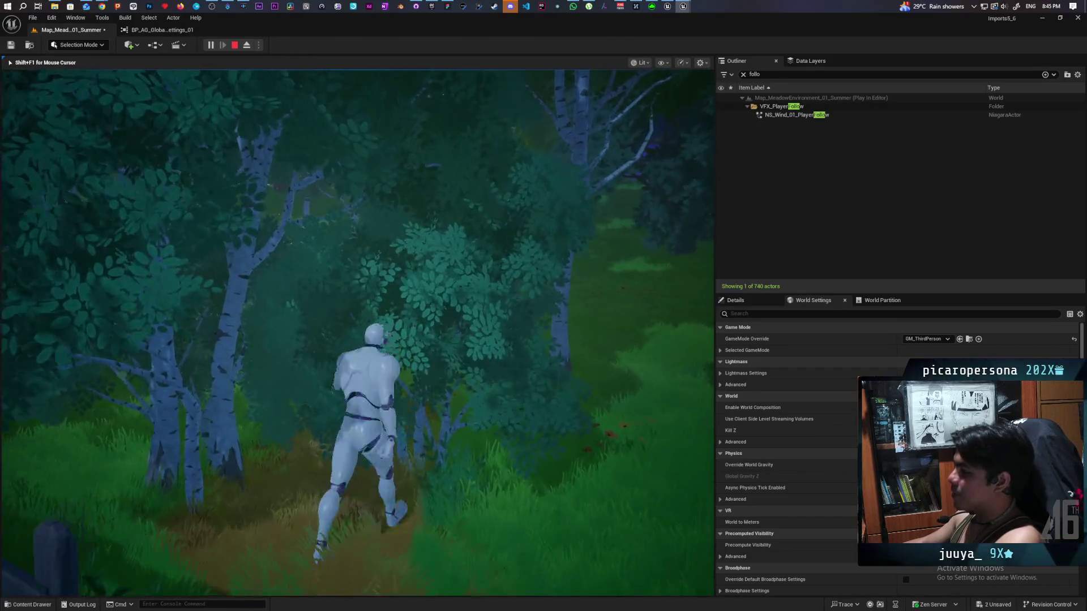
key(s)
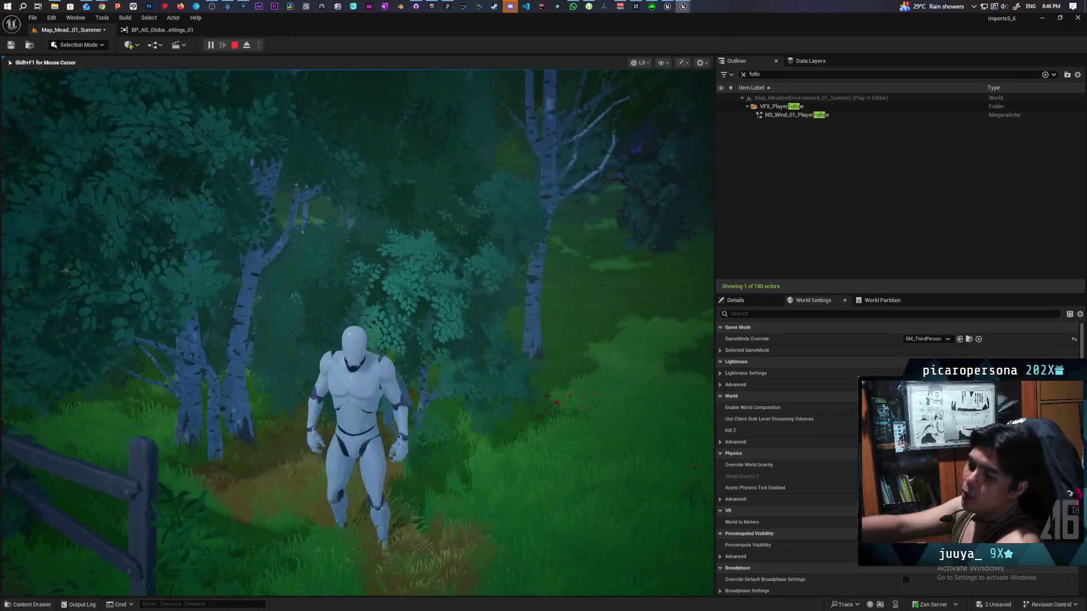
key(w)
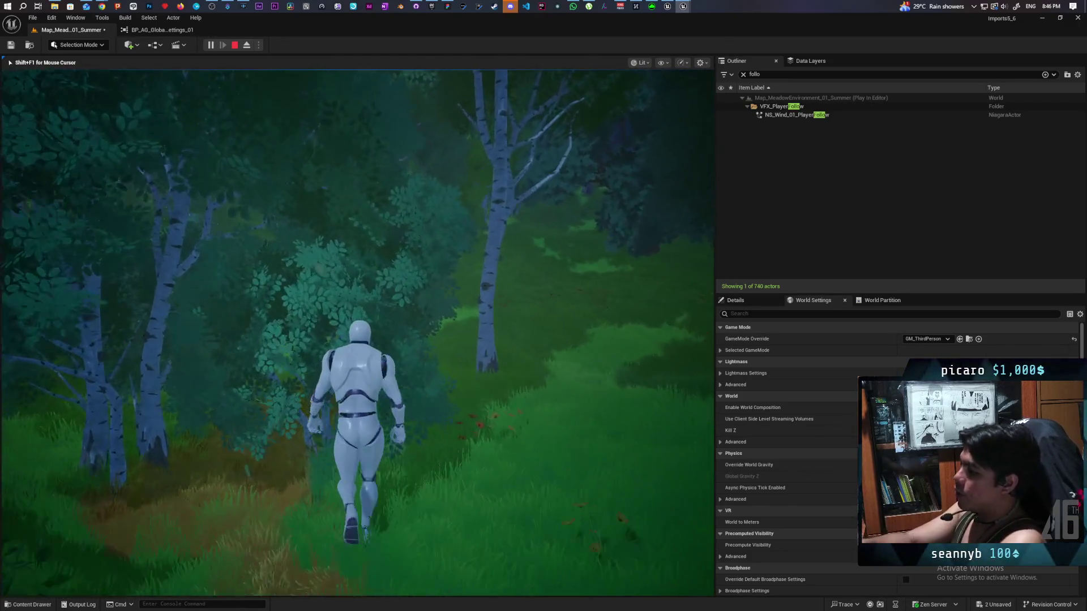
key(s)
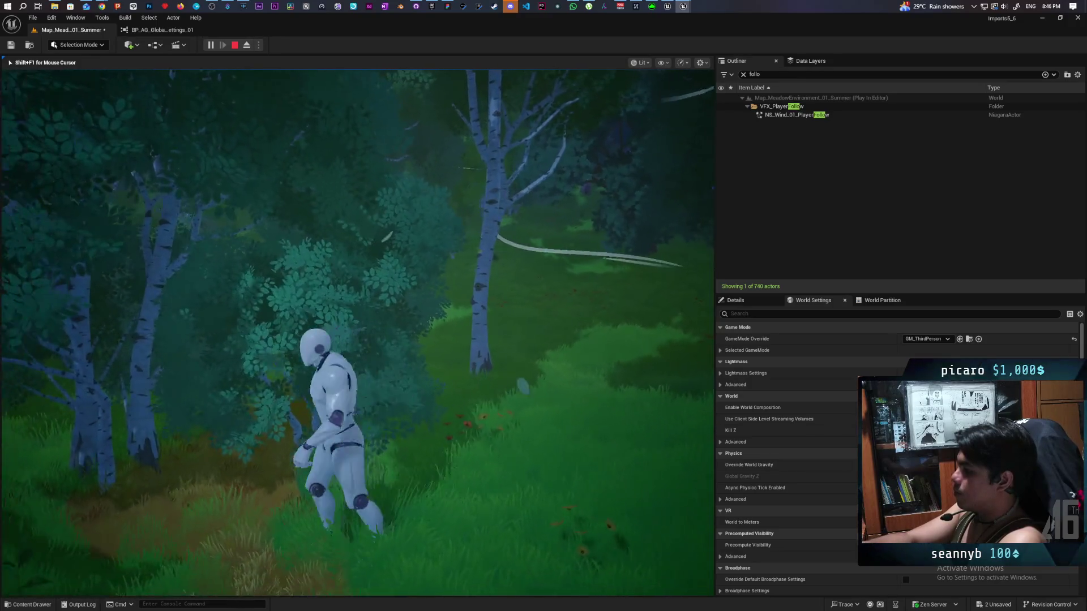
key(w)
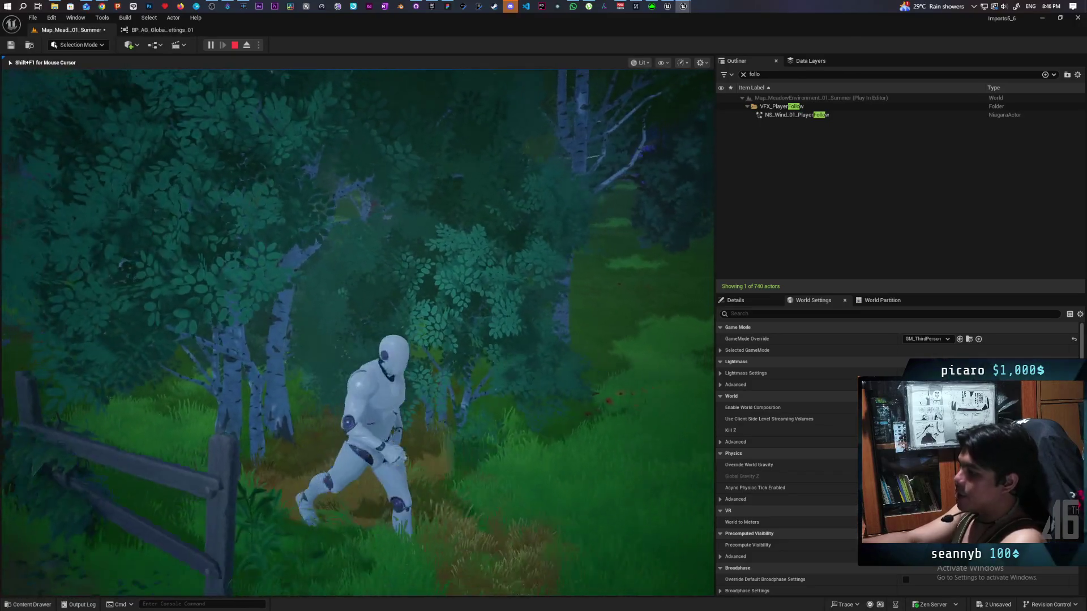
key(s)
key(w)
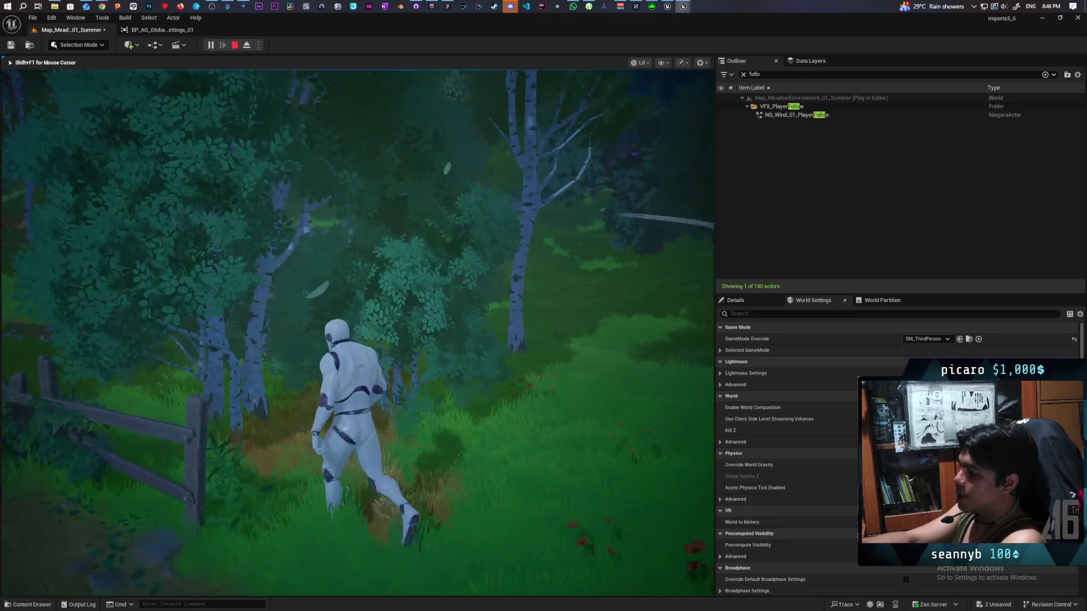
key(a)
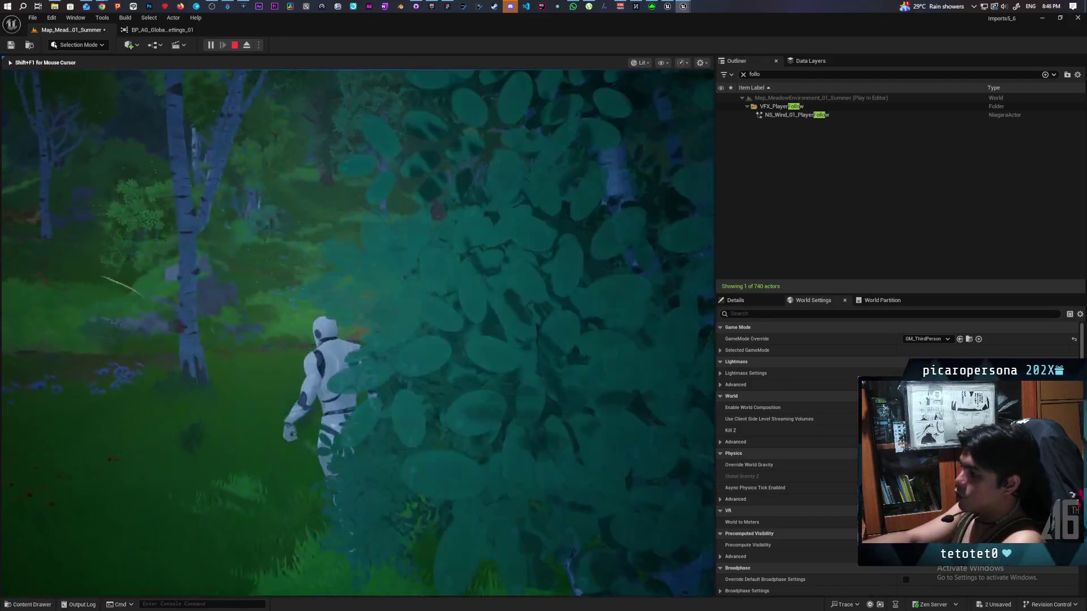
key(d)
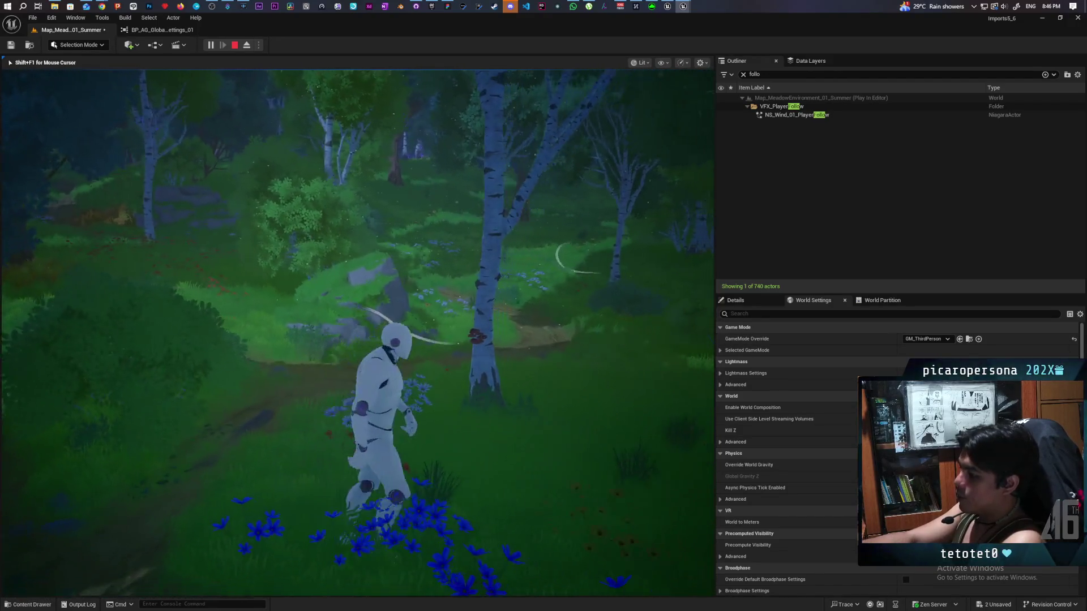
key(w)
key(s)
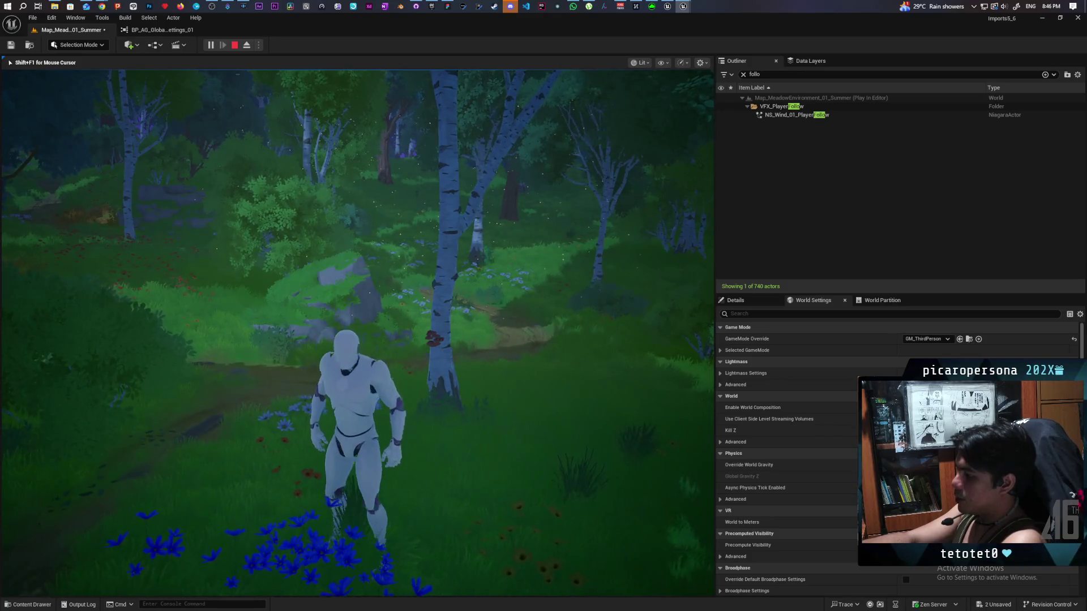
Step: Walk the character around the birch tree and across the meadow toward the bushes
key(w)
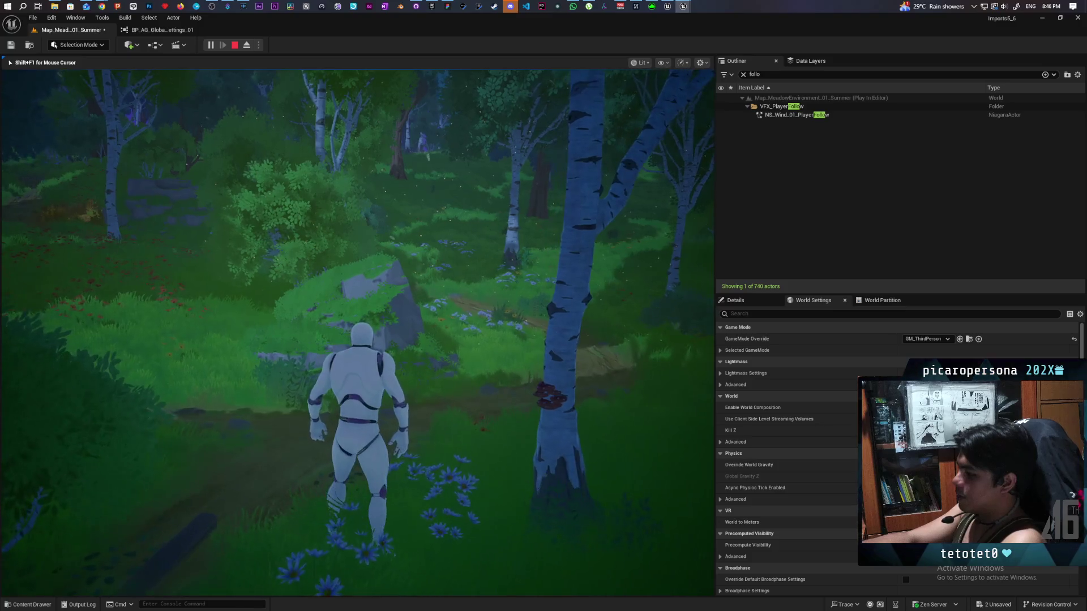
key(w)
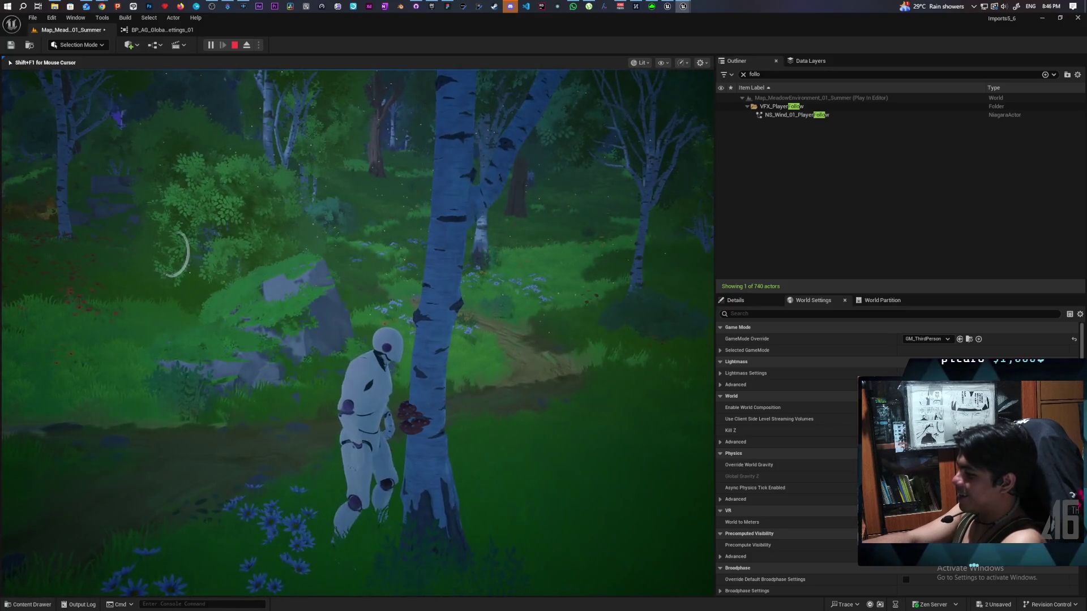
key(a)
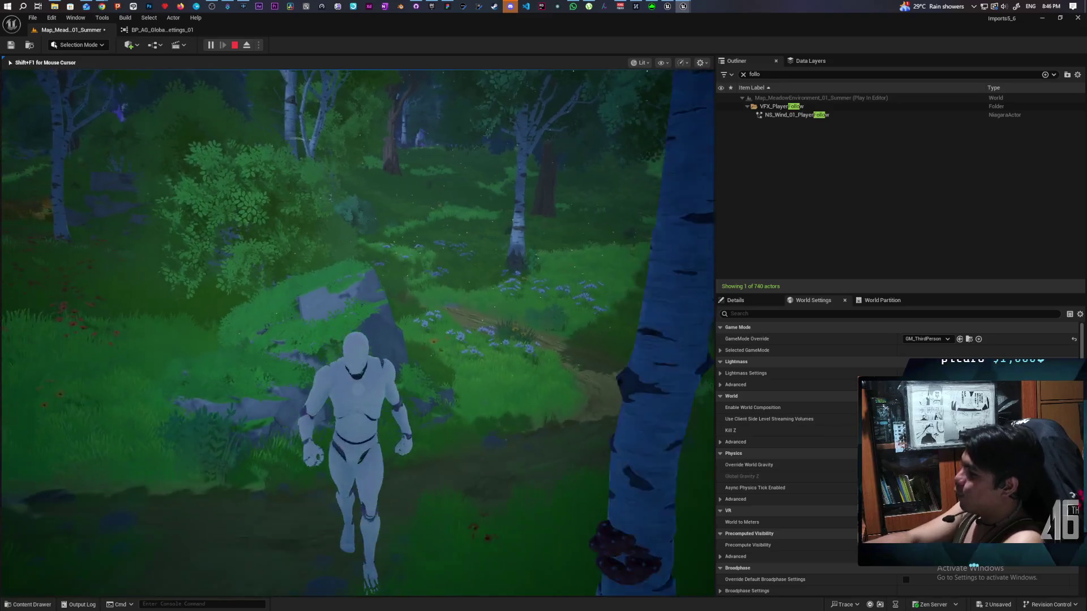
key(d)
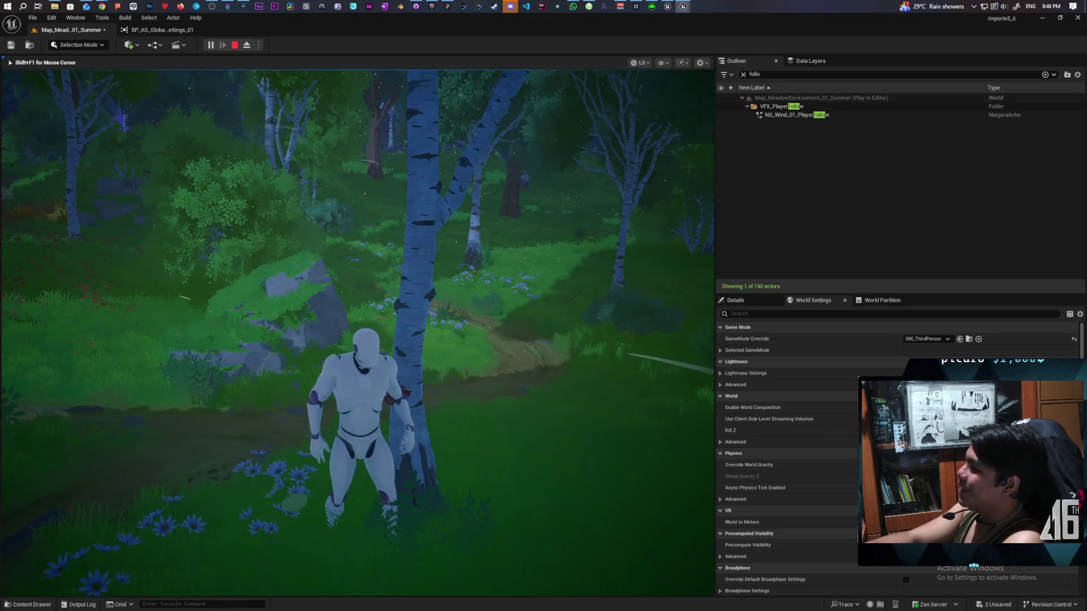
key(a)
key(w)
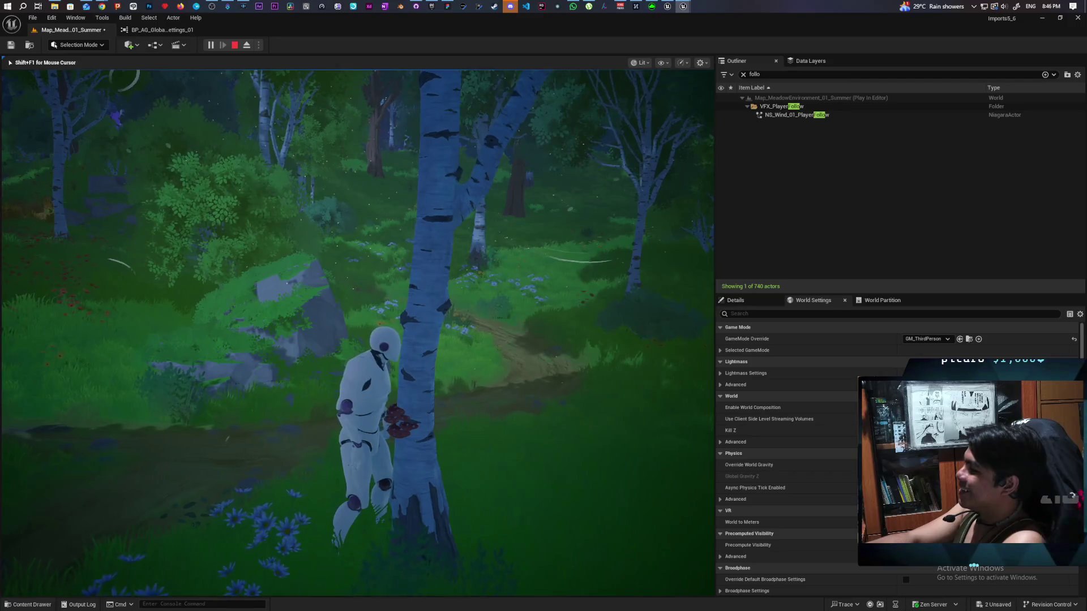
key(a)
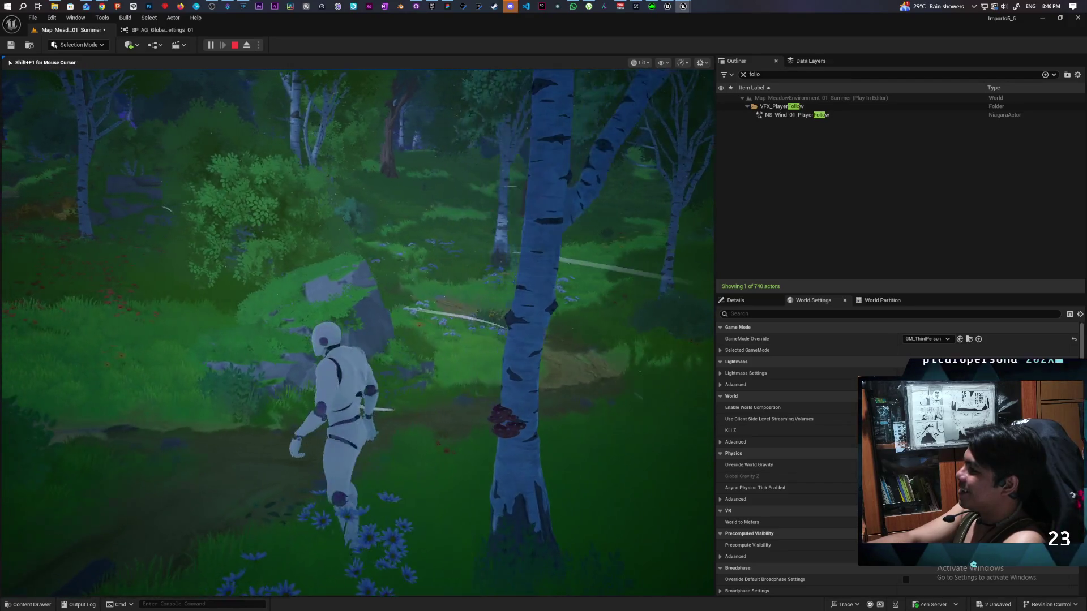
key(w)
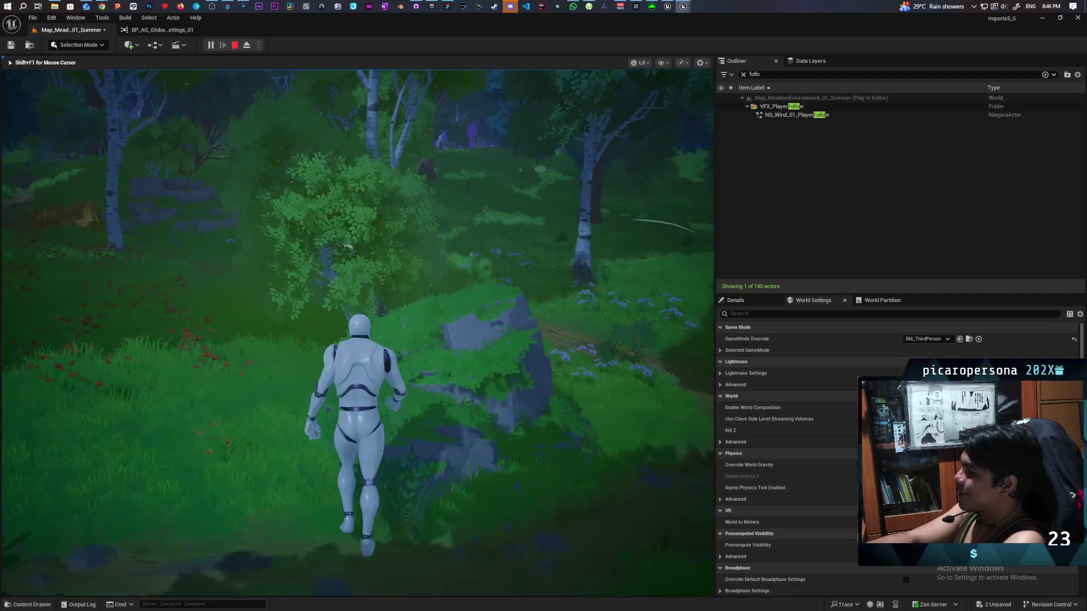
key(a)
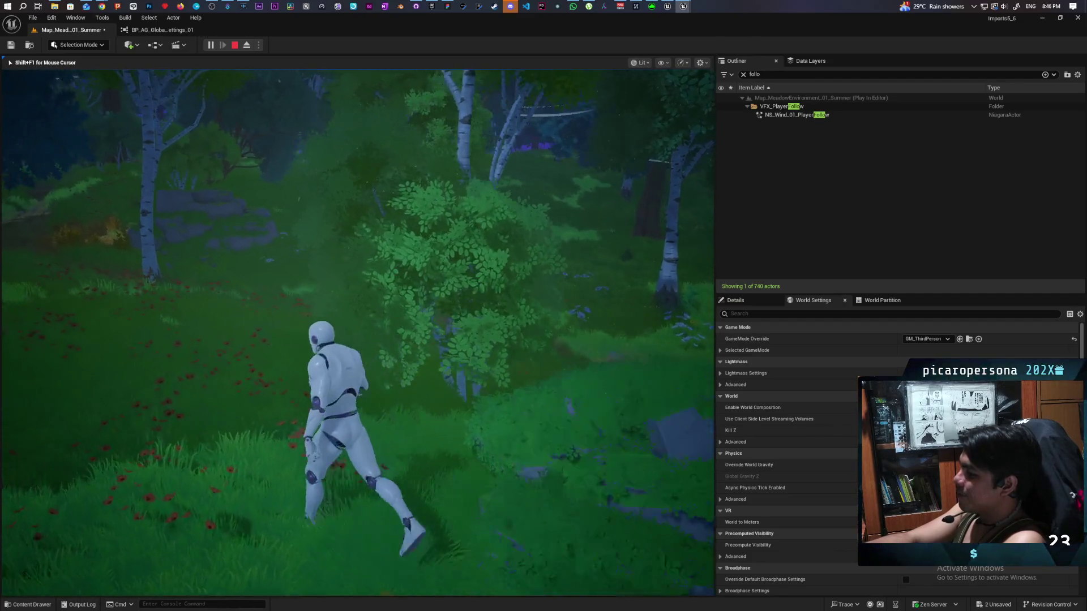
key(w)
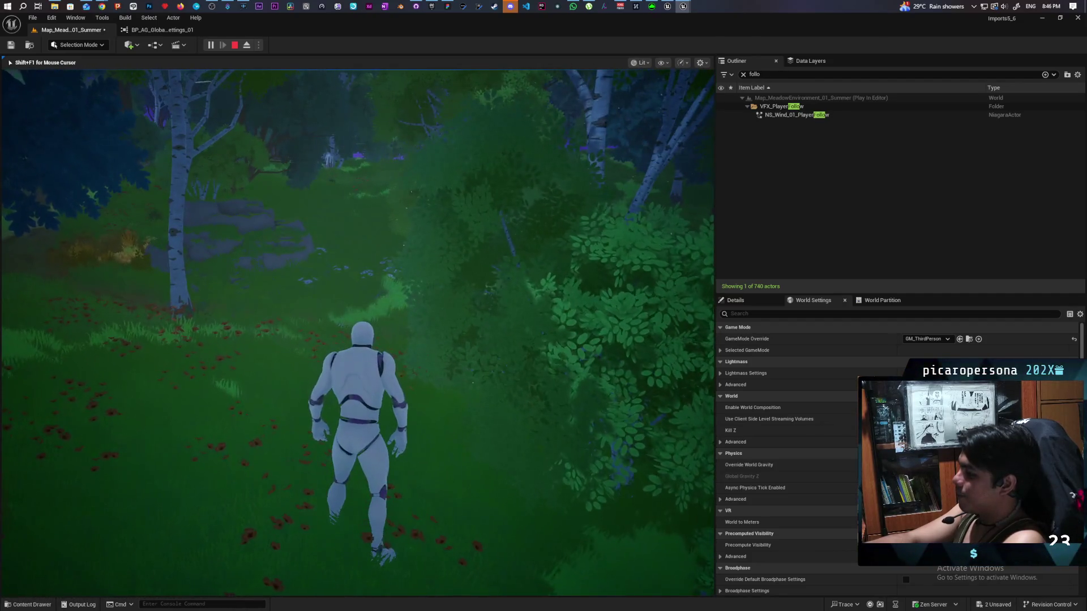
key(w)
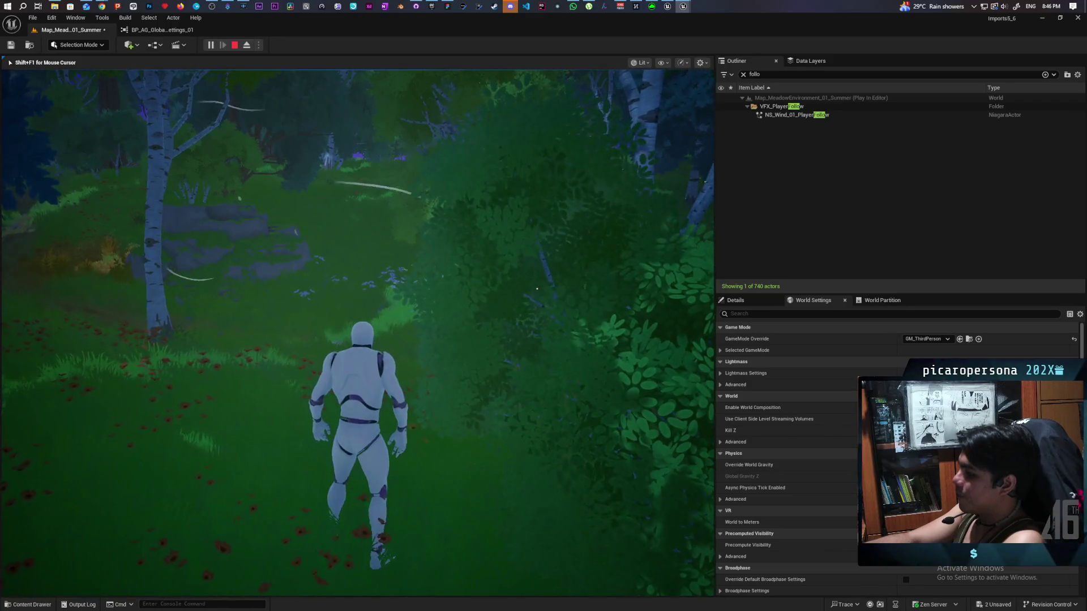
key(s)
key(s)
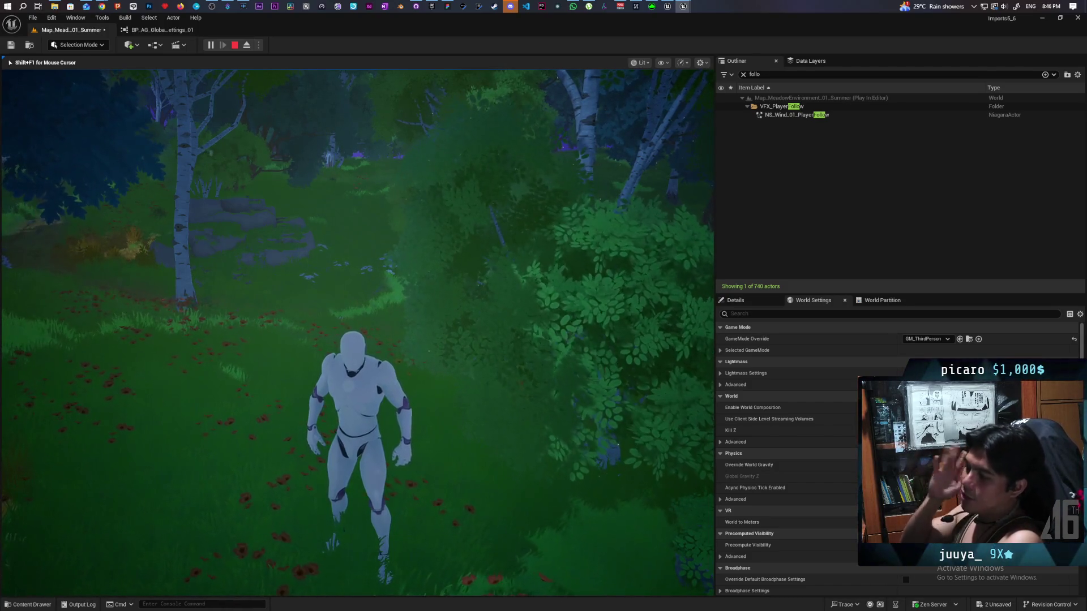
Step: Run along the forest path to confirm the wind streaks follow, then end the play session
key(w)
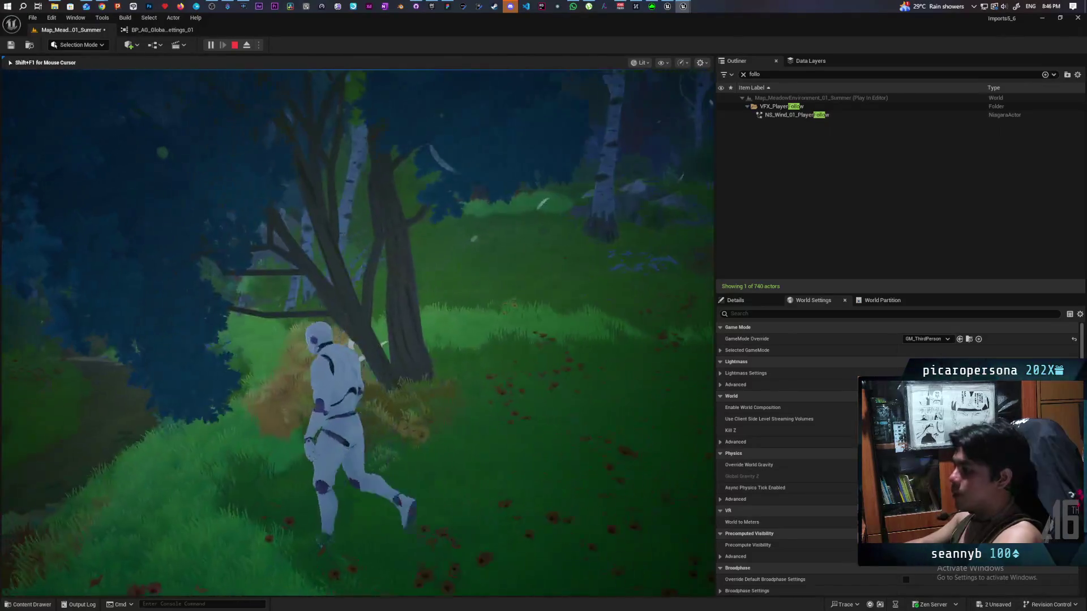
key(w)
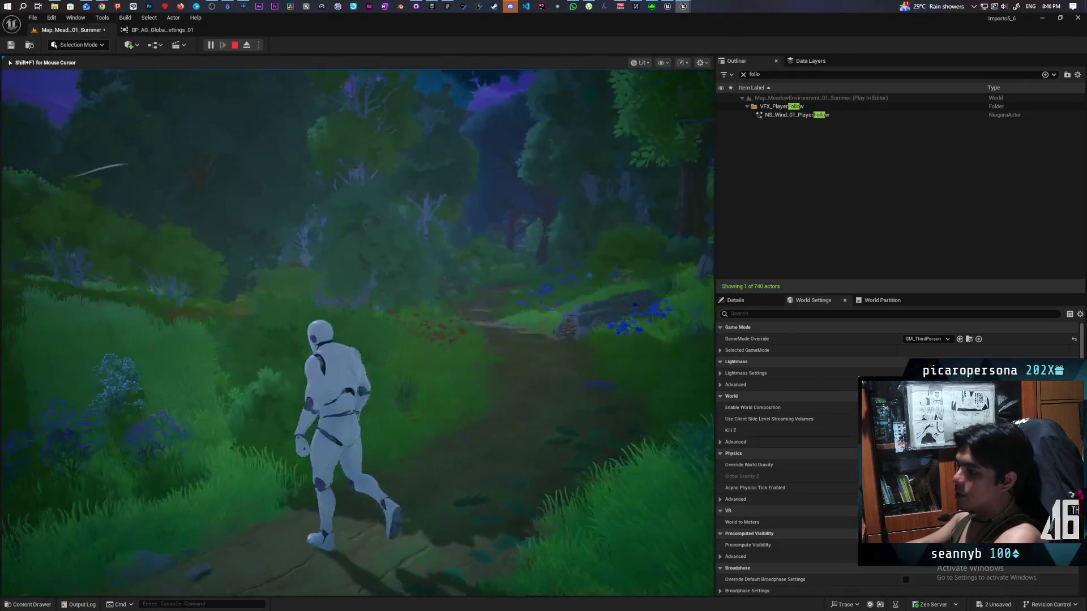
key(w)
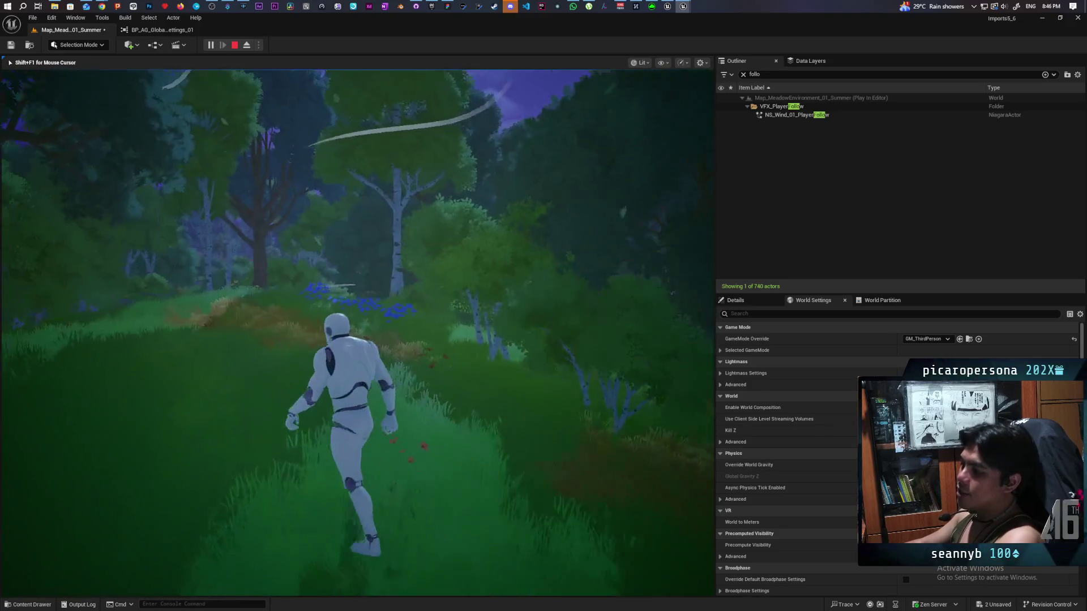
key(w)
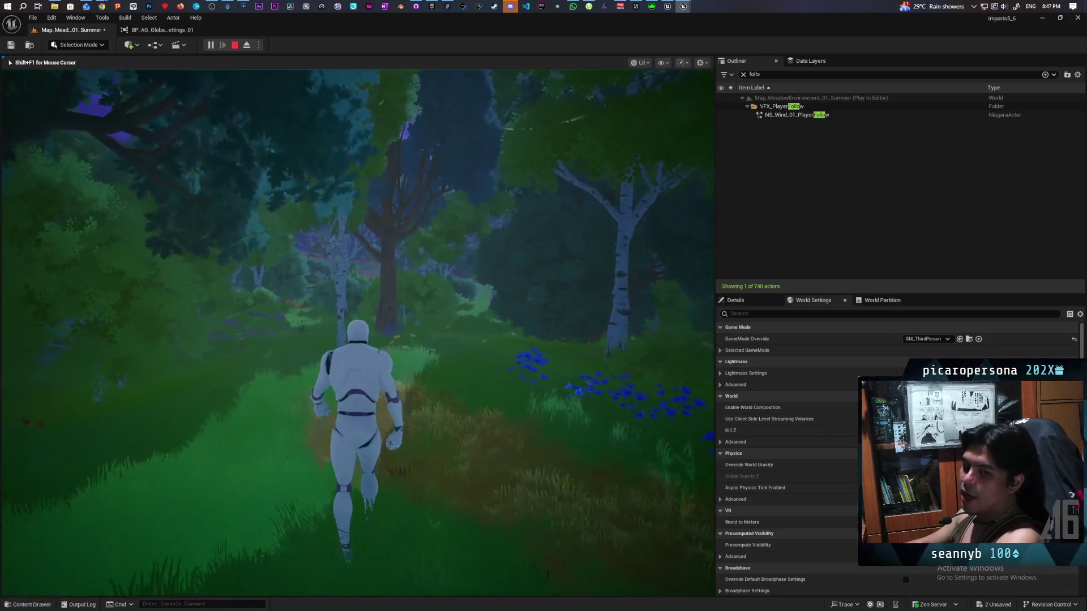
key(w)
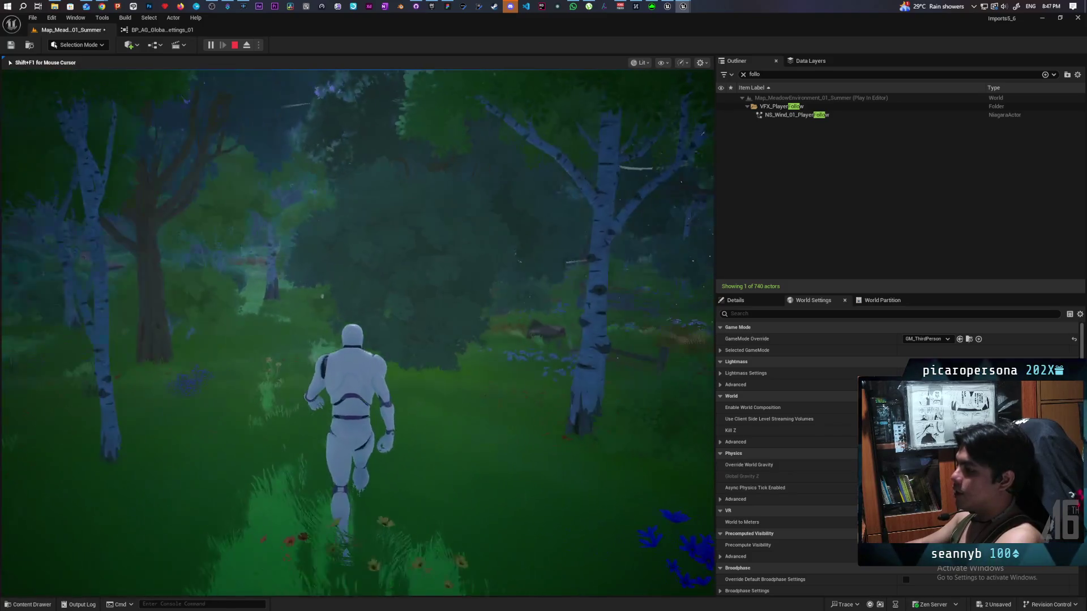
key(w)
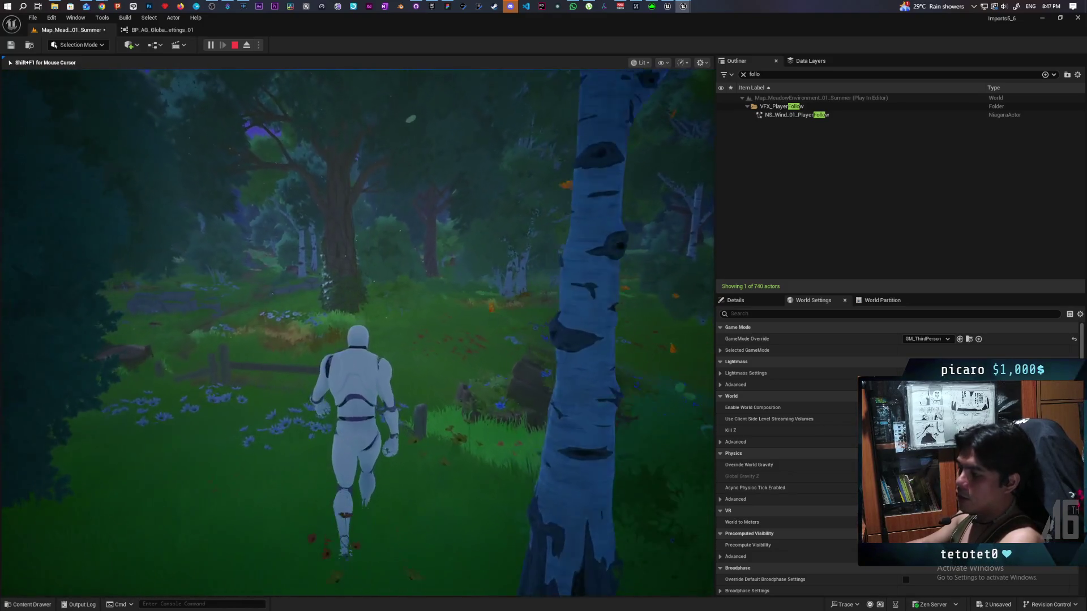
key(w)
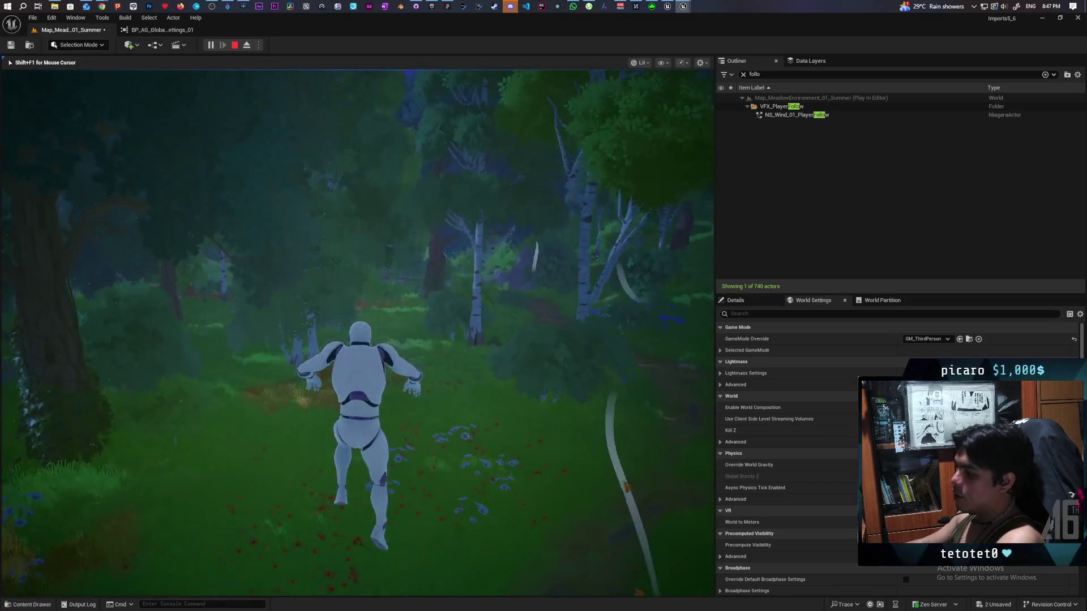
key(w)
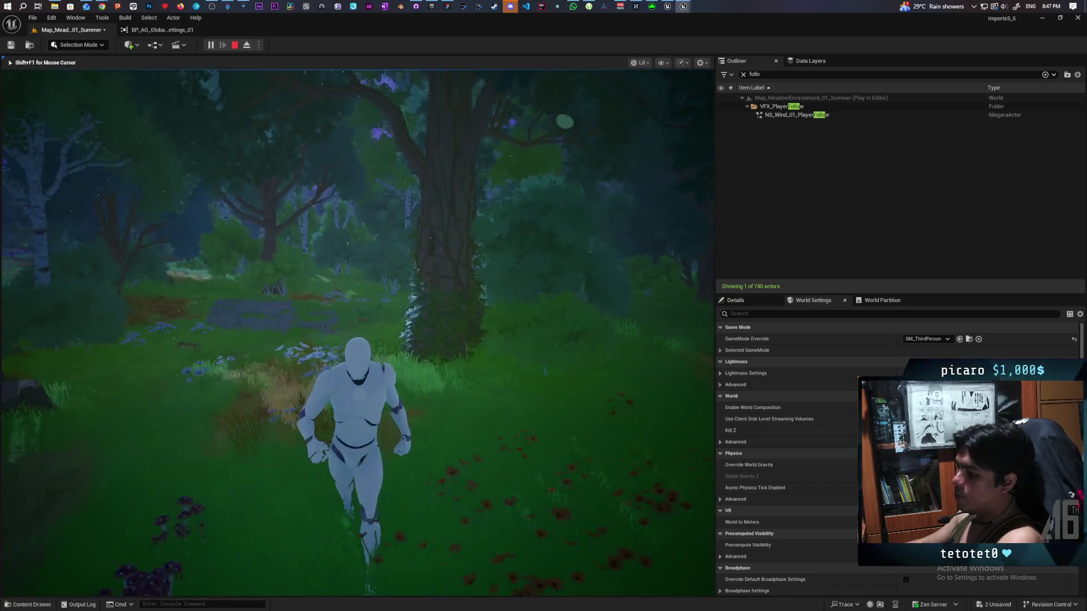
key(w)
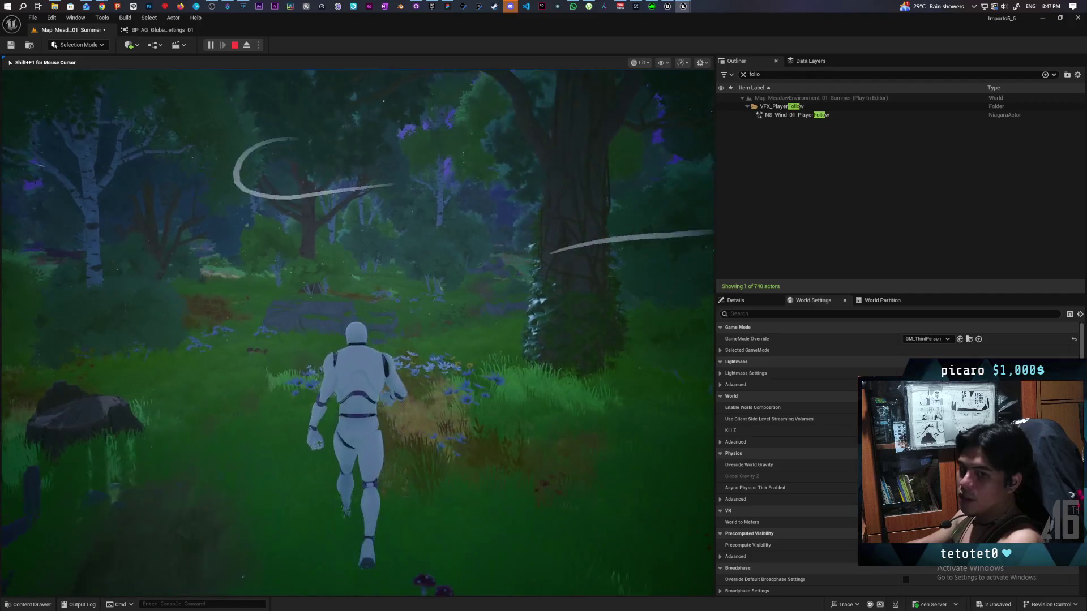
key(w)
key(w)
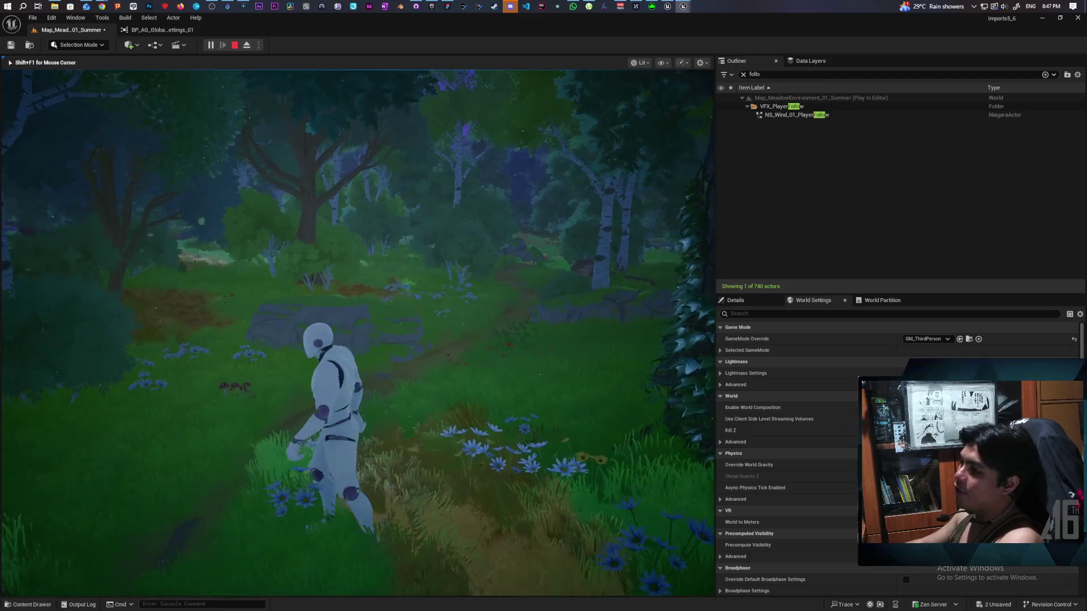
key(shift+F1)
Step: Glance at the BP_AG_Global_Settings_01 reference viewer, then return to Map_Meadow and look around the viewport
click(152, 30)
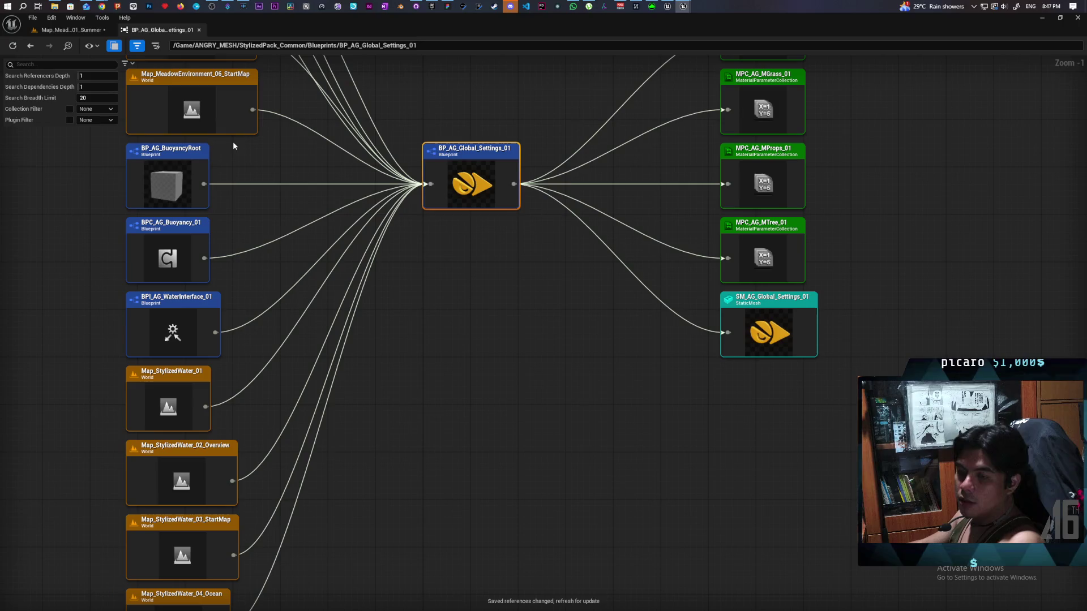
click(73, 30)
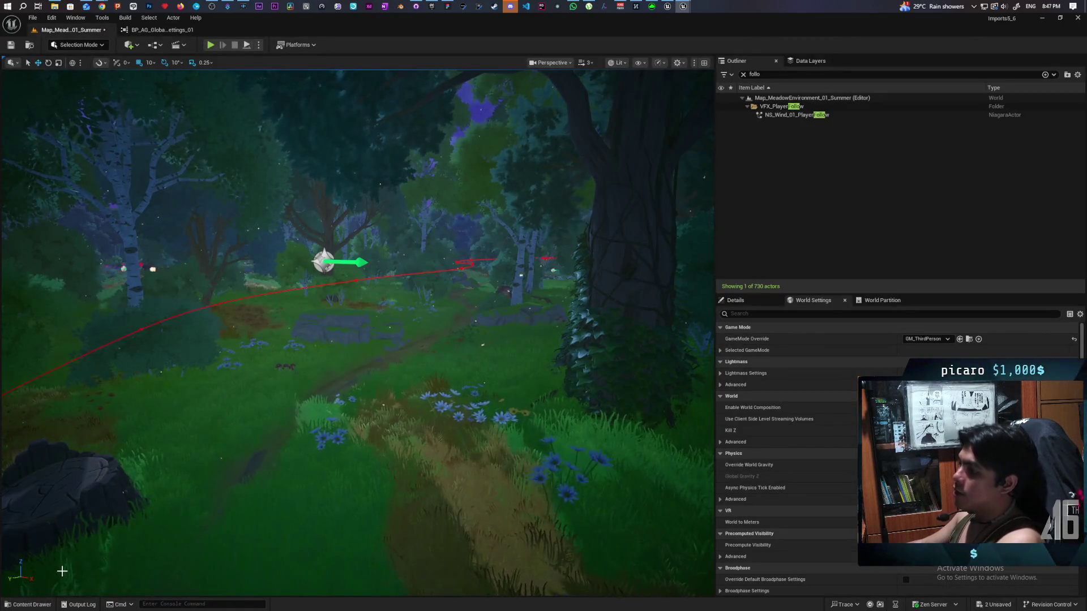
drag(352, 385, 509, 546)
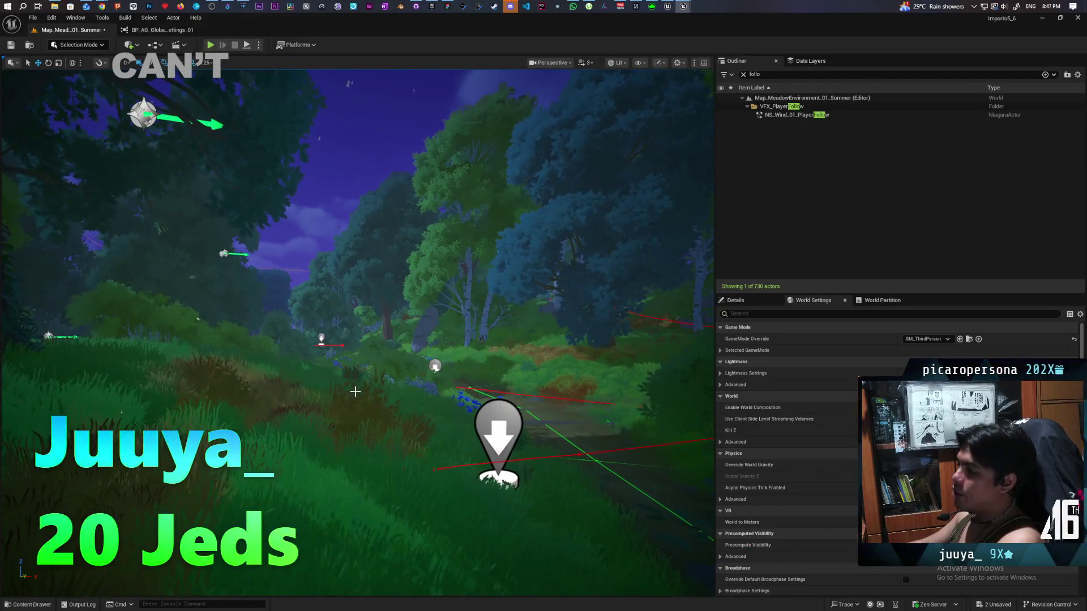
drag(355, 391, 355, 391)
Step: Filter the Outliner by 'glo' and focus the view on BP_AG_Global_Settings_01
click(784, 74)
key(ctrl+a)
key(BackSpace)
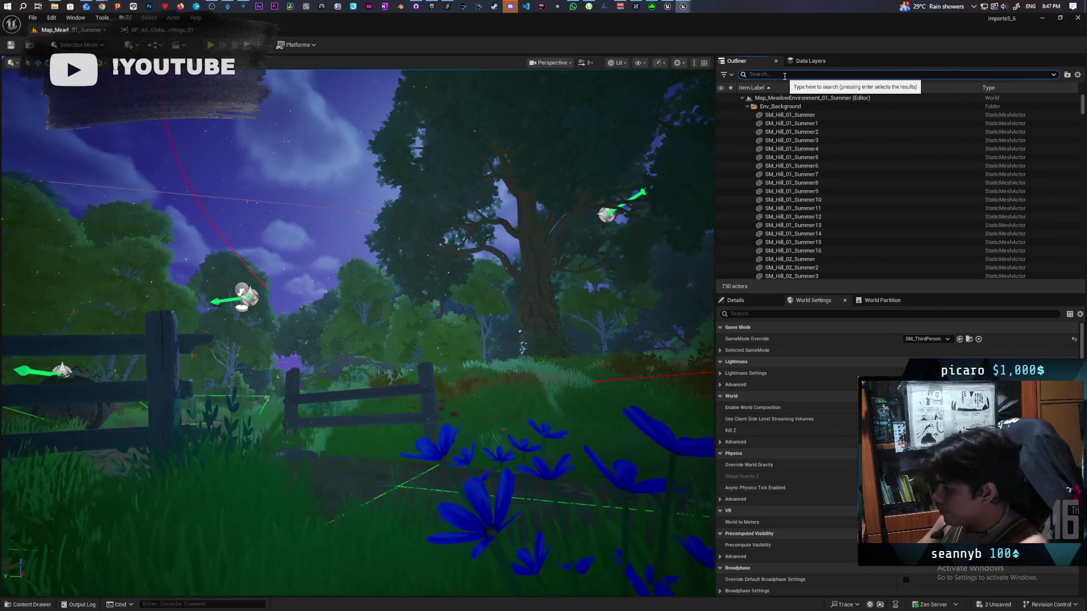
text(gloab)
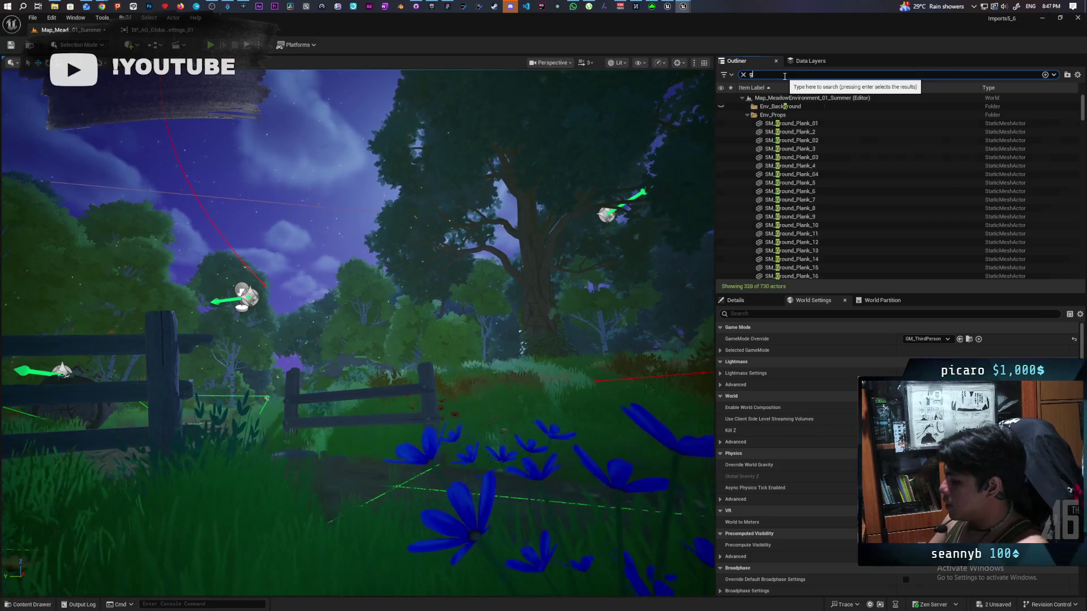
key(BackSpace)
key(BackSpace)
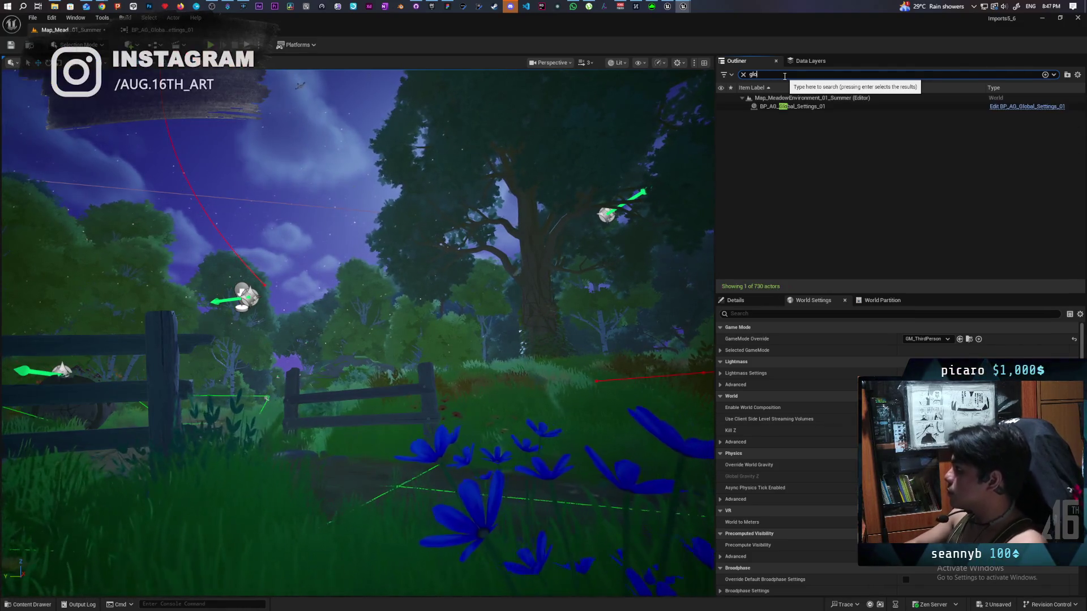
double_click(792, 107)
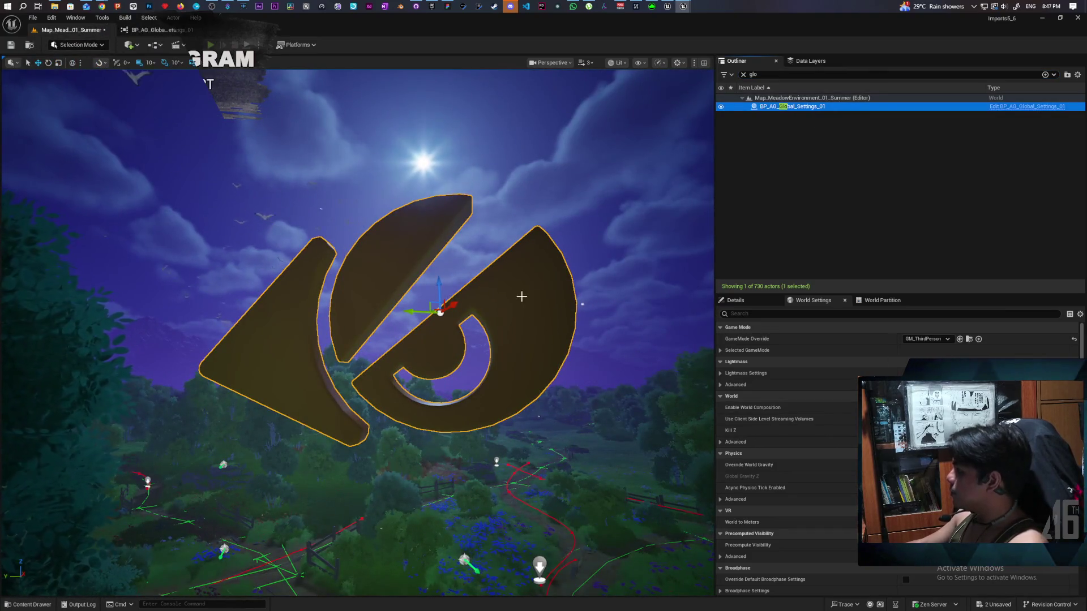
Step: Set the Blueprint's Class Defaults Tick Interval to 0.0, review its graph, then minimize it
click(1032, 108)
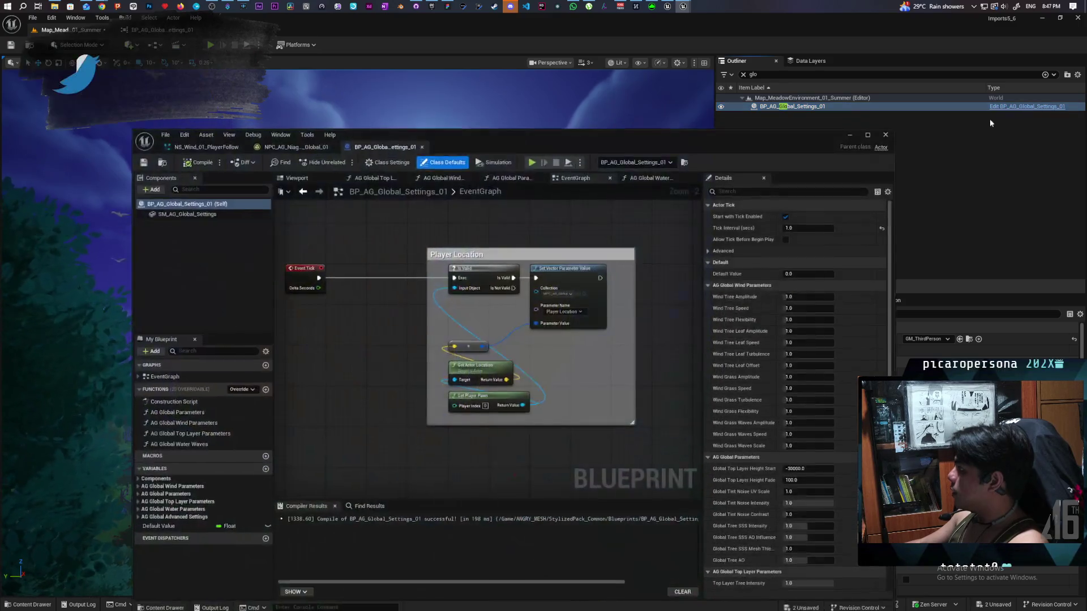
click(809, 228)
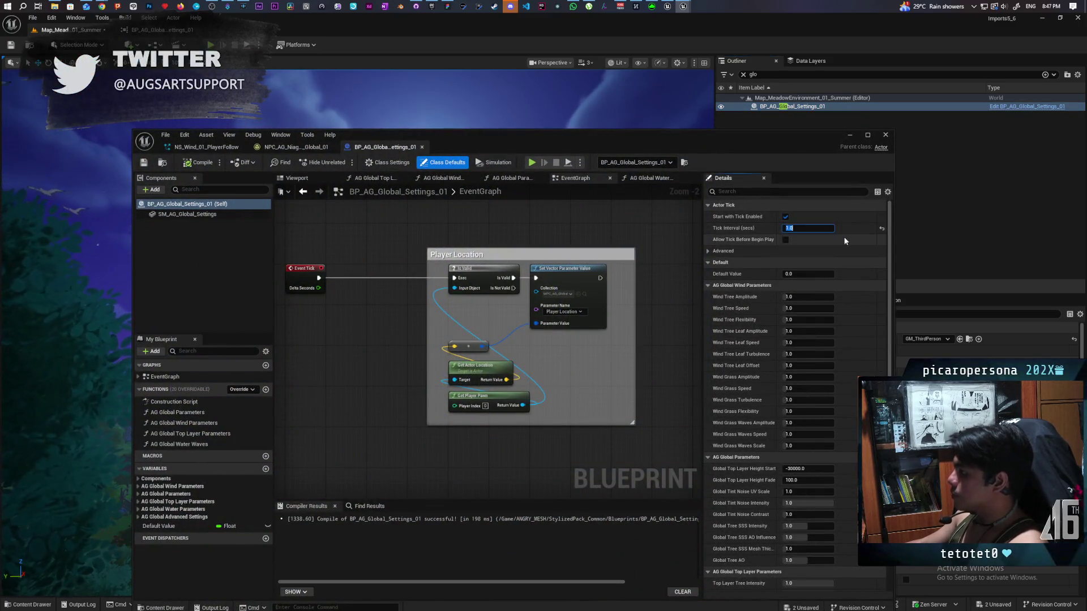
text(0)
click(439, 231)
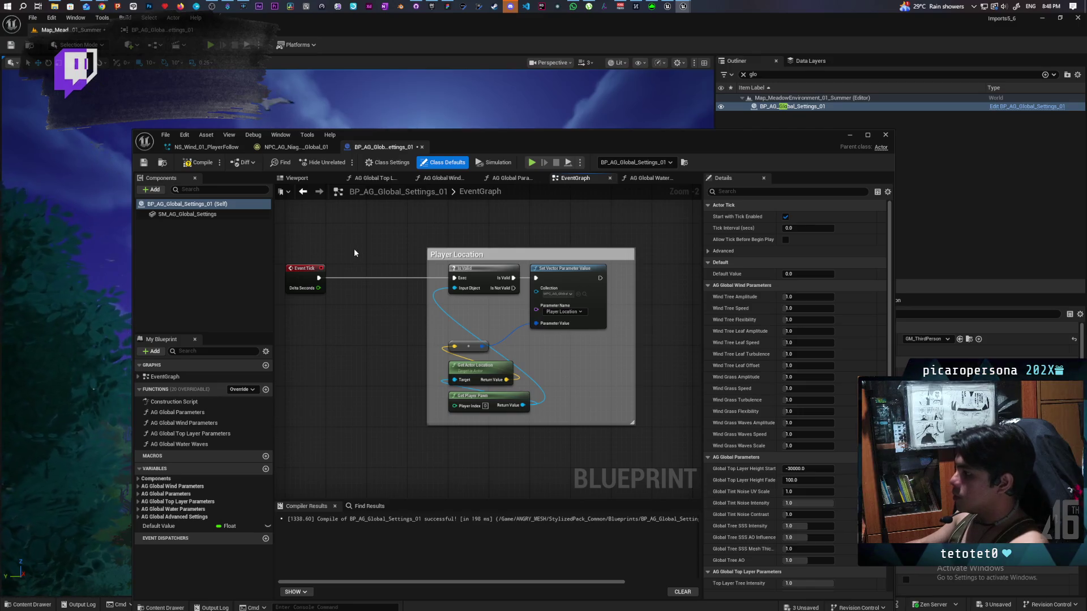
click(516, 447)
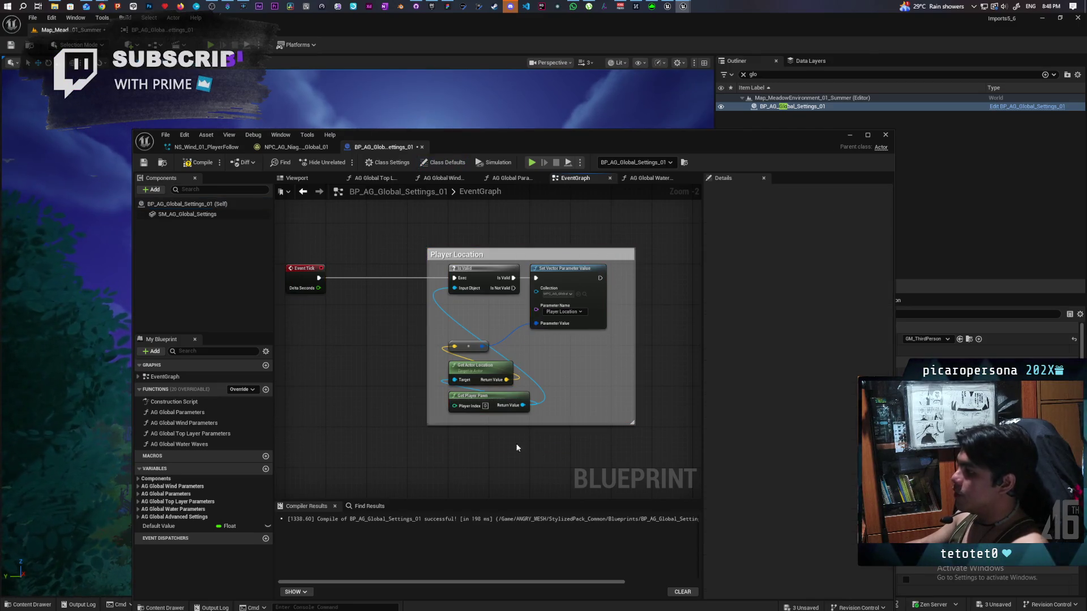
drag(319, 236, 622, 440)
click(335, 435)
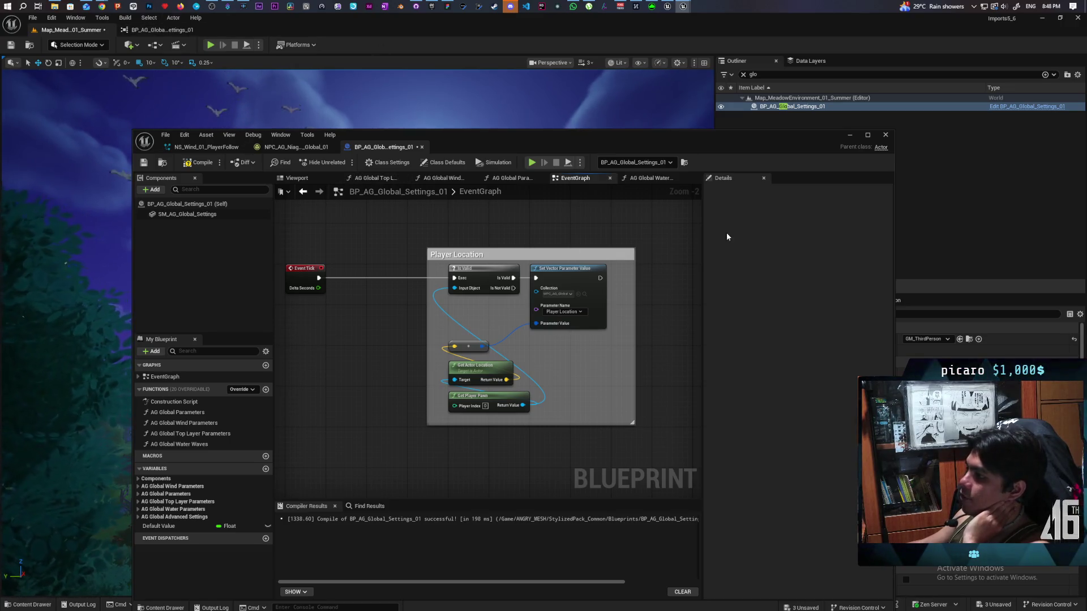
click(203, 150)
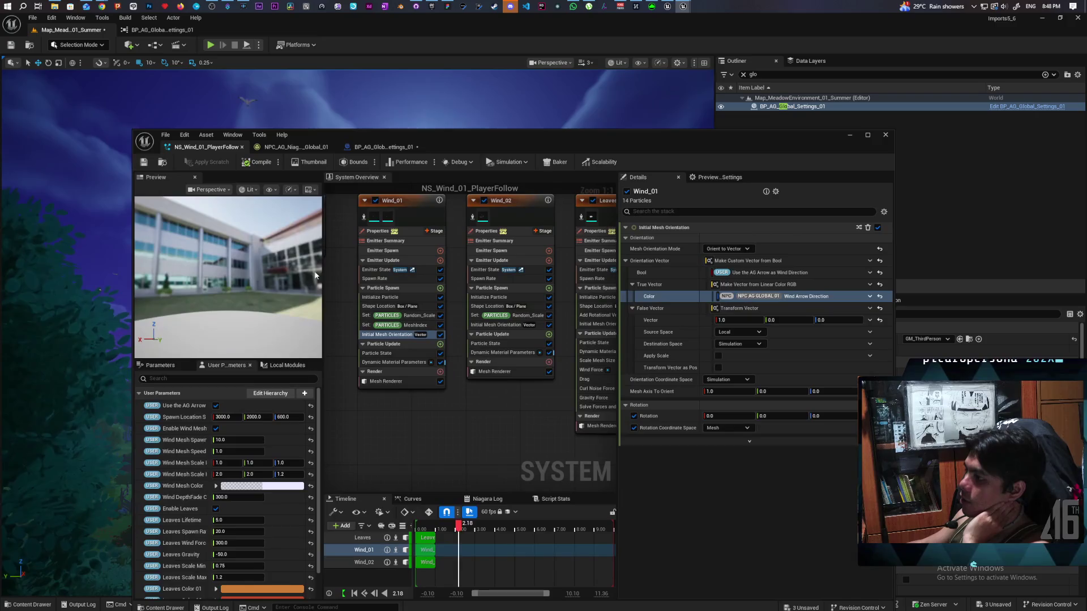
click(371, 144)
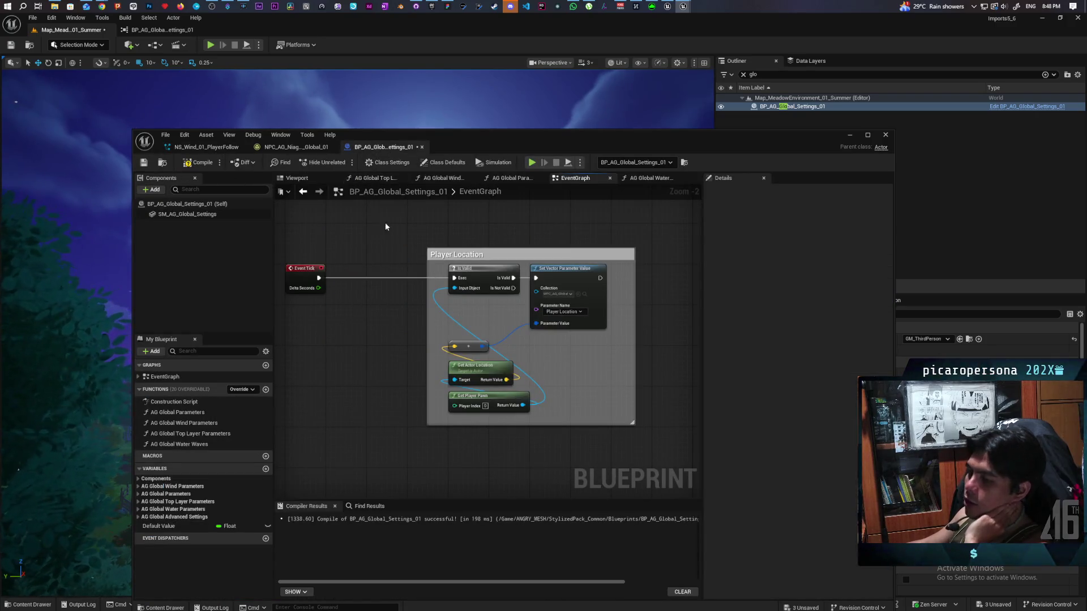
click(850, 136)
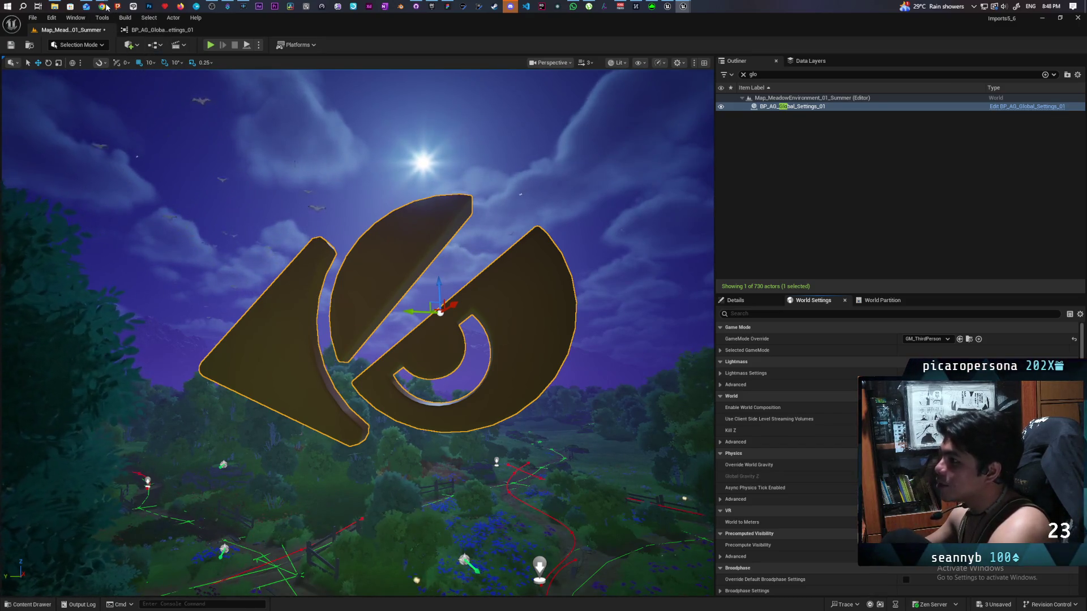
mouse_move(443, 394)
mouse_down()
mouse_move(443, 294)
mouse_move(443, 342)
mouse_up()
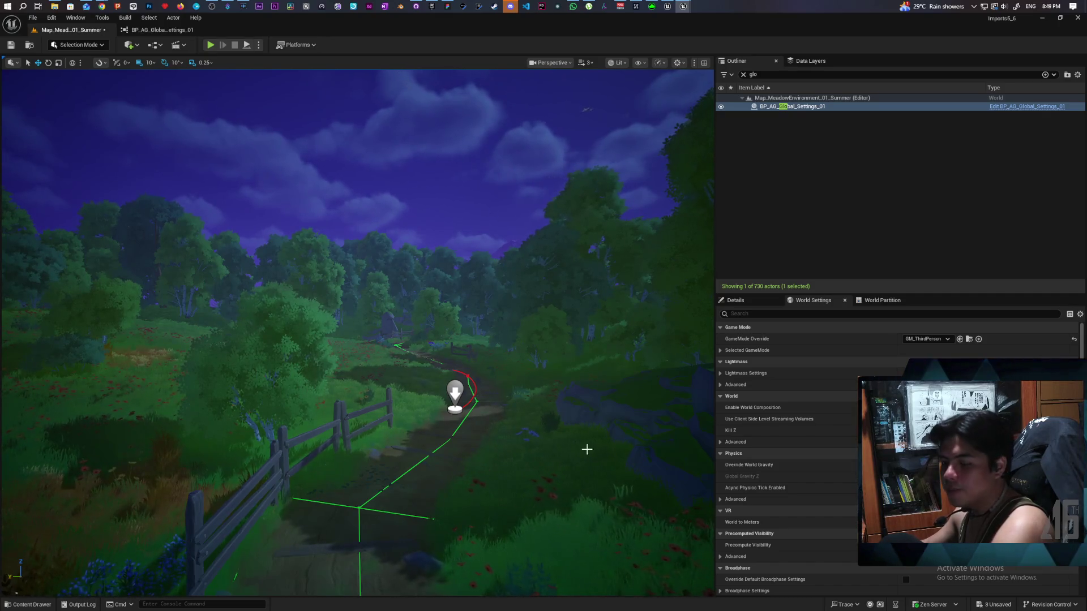
mouse_move(587, 449)
mouse_down()
mouse_move(515, 376)
mouse_move(538, 367)
mouse_move(491, 375)
mouse_move(566, 433)
mouse_up()
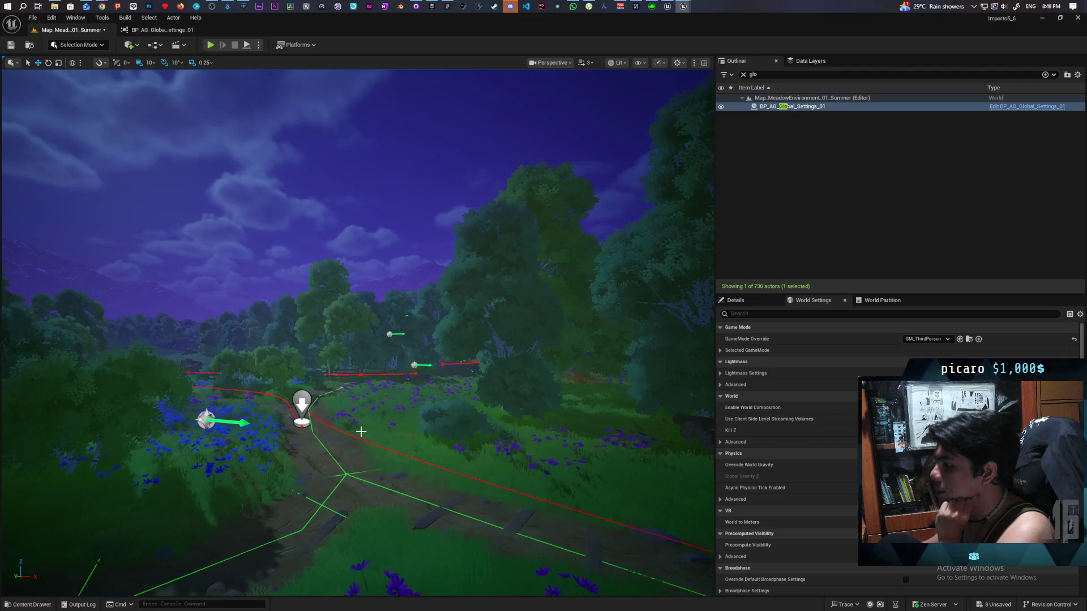
mouse_move(351, 403)
mouse_down()
mouse_move(362, 390)
mouse_move(345, 350)
mouse_move(314, 346)
mouse_up()
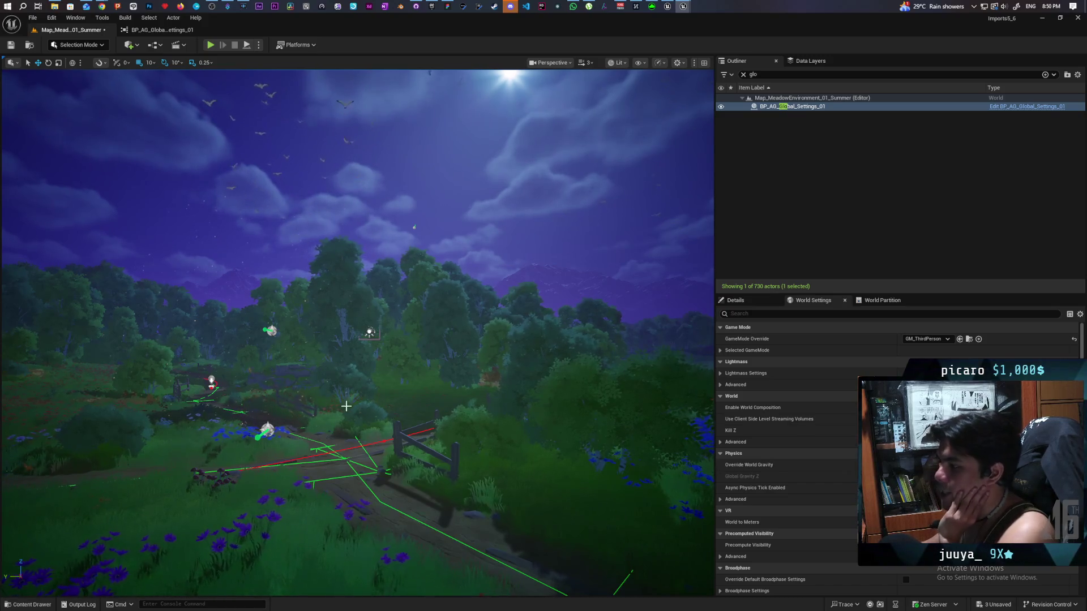
mouse_move(359, 430)
mouse_down()
mouse_move(342, 362)
mouse_move(206, 123)
mouse_up()
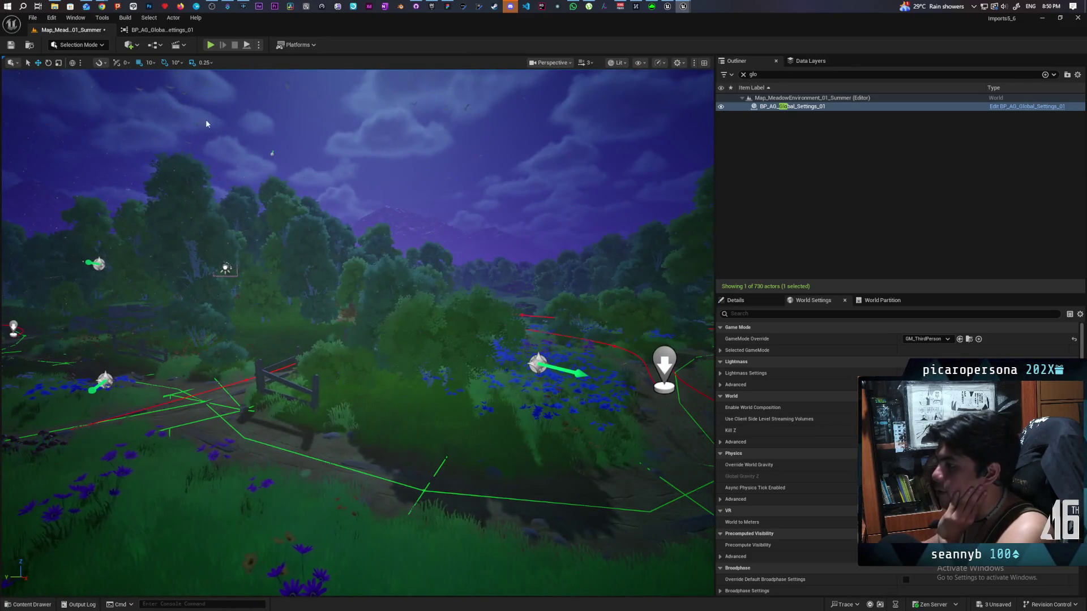
Step: Switch to the Onibi project's Unreal Editor window showing the BaseMap river level
click(667, 6)
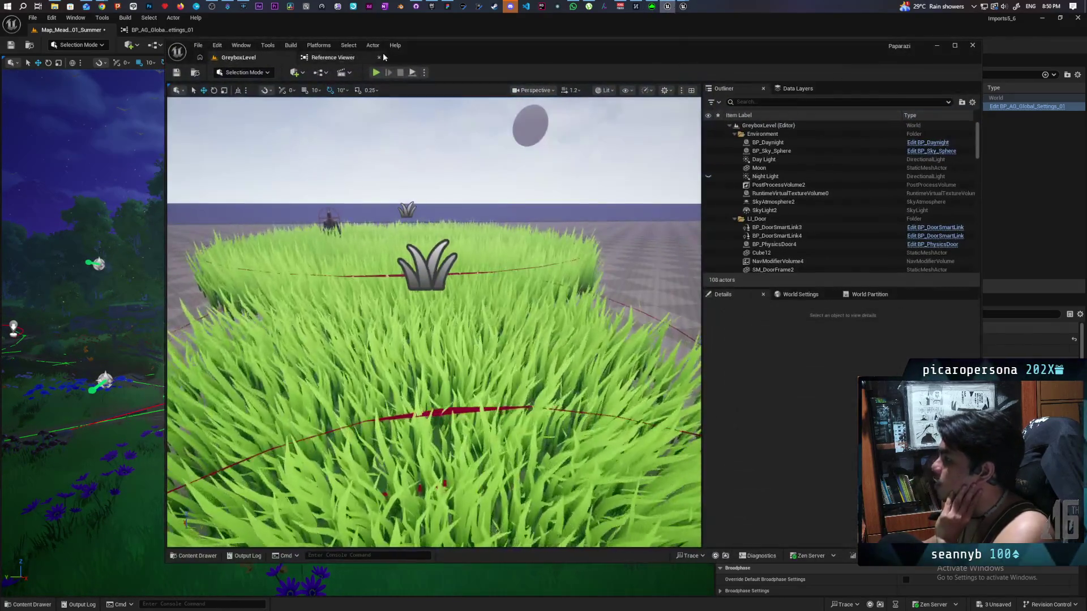
mouse_move(683, 6)
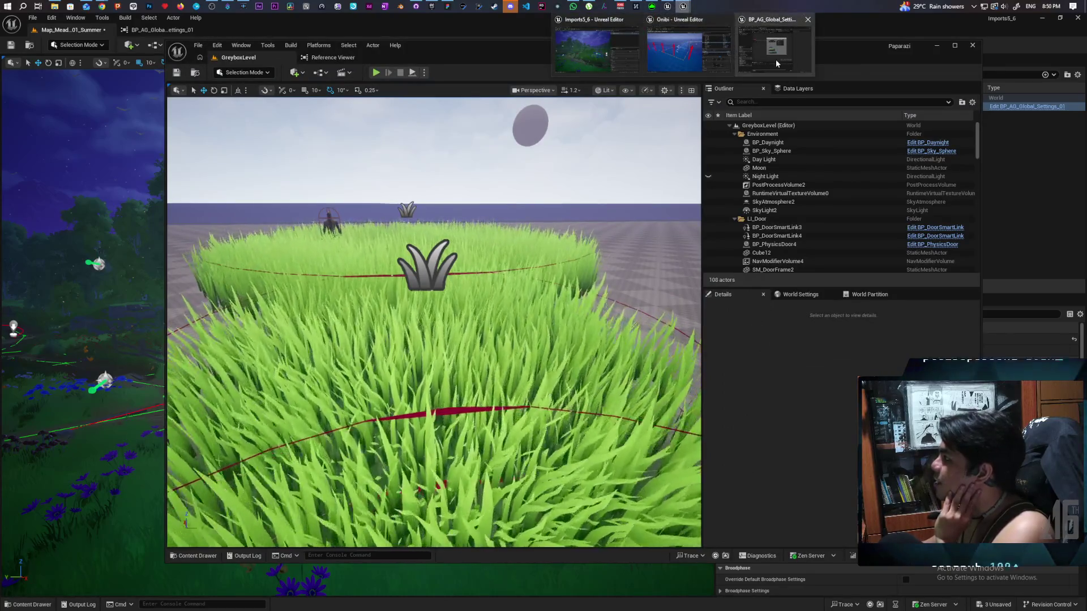
mouse_move(776, 59)
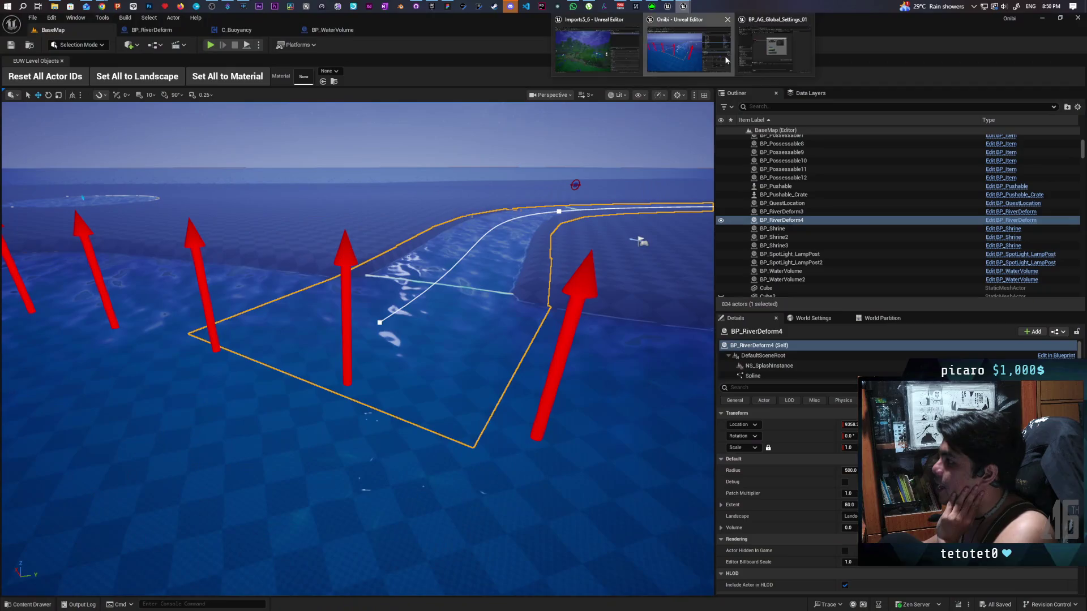
click(725, 55)
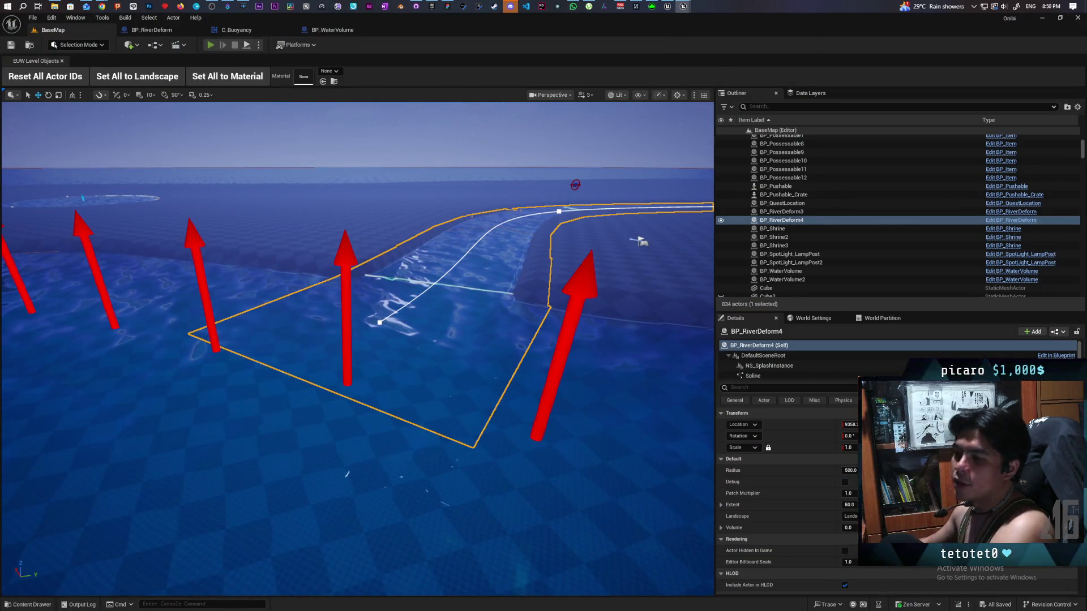
Step: Play the BaseMap level in editor, possess the blue ball and steer it into the river
key(alt+p)
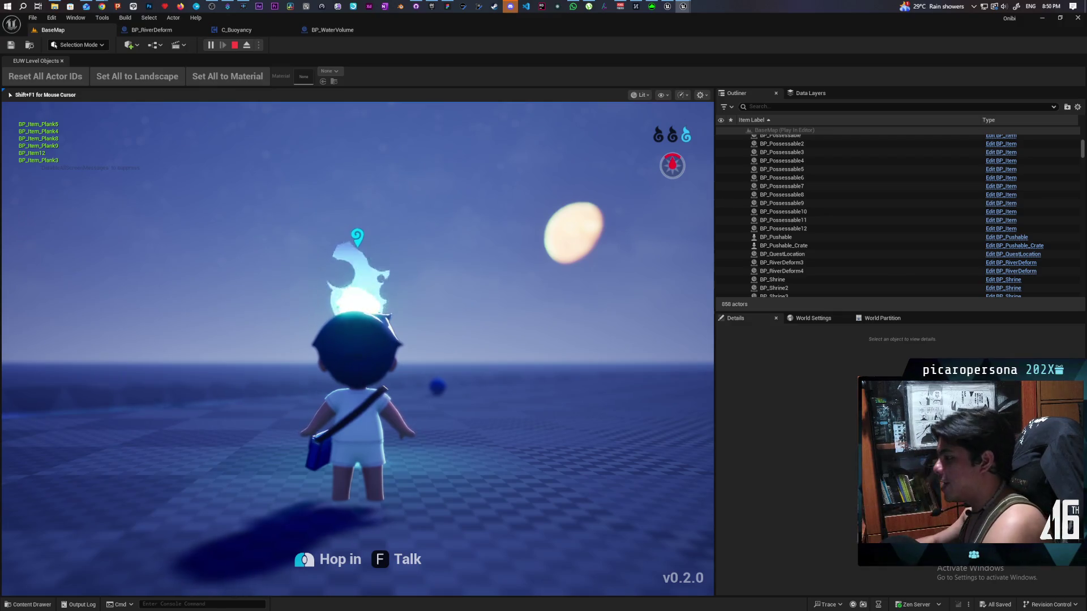
key(w)
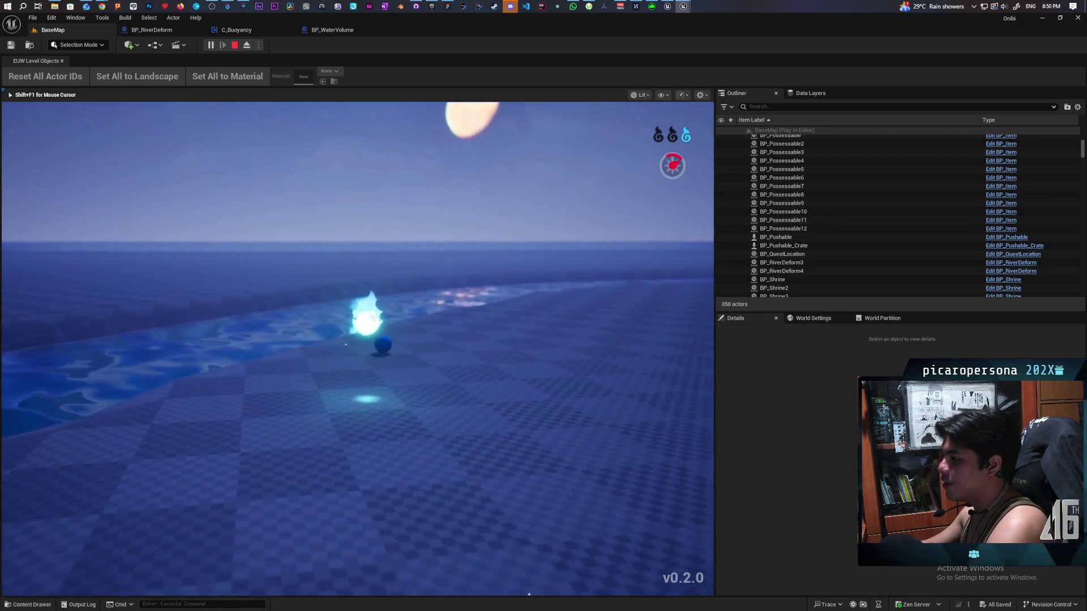
key(e)
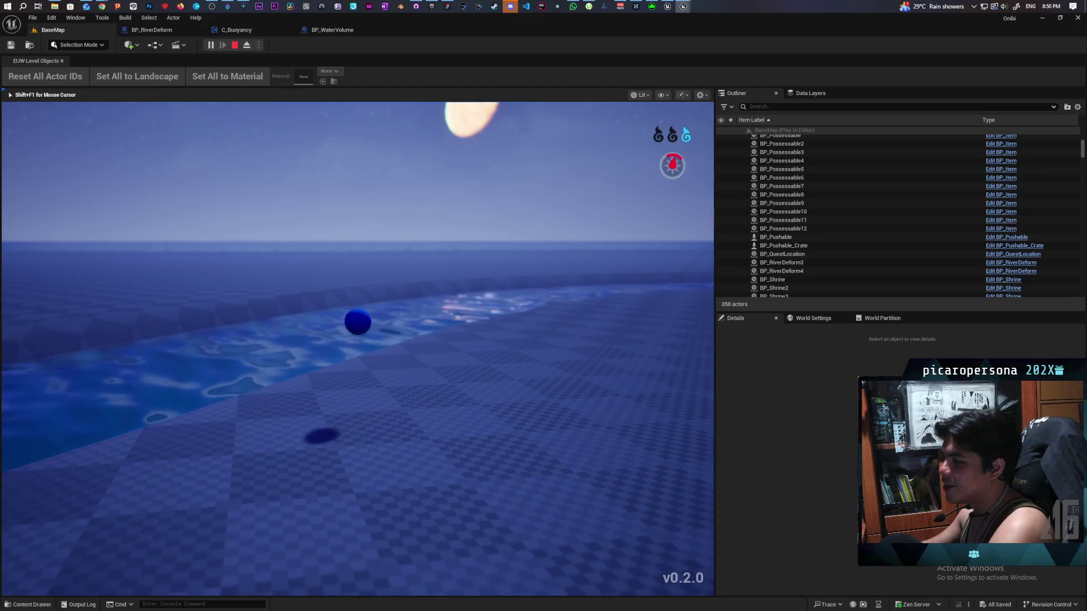
key(d)
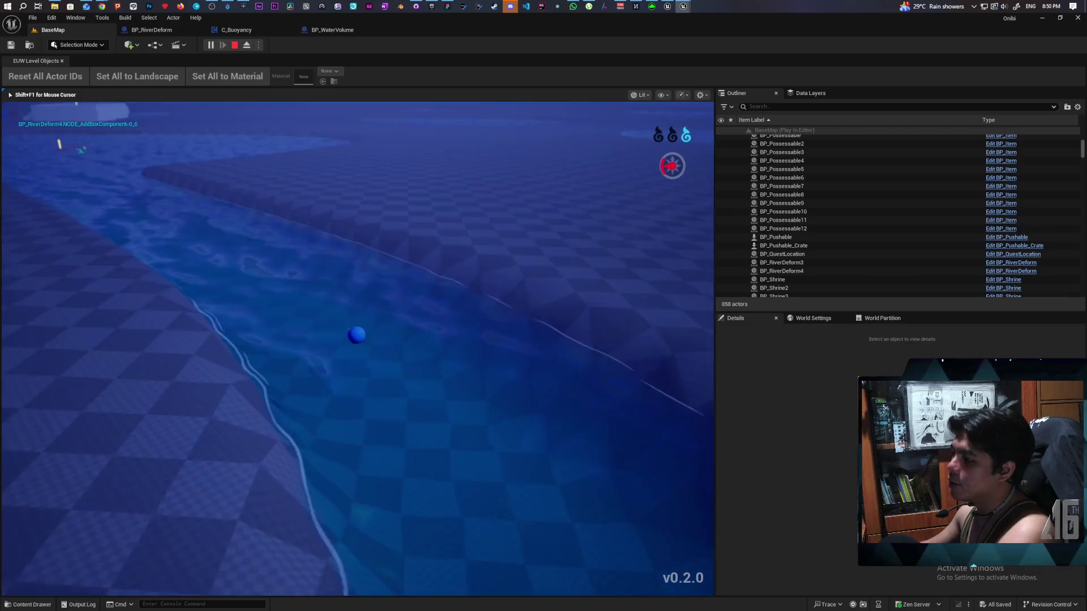
key(e)
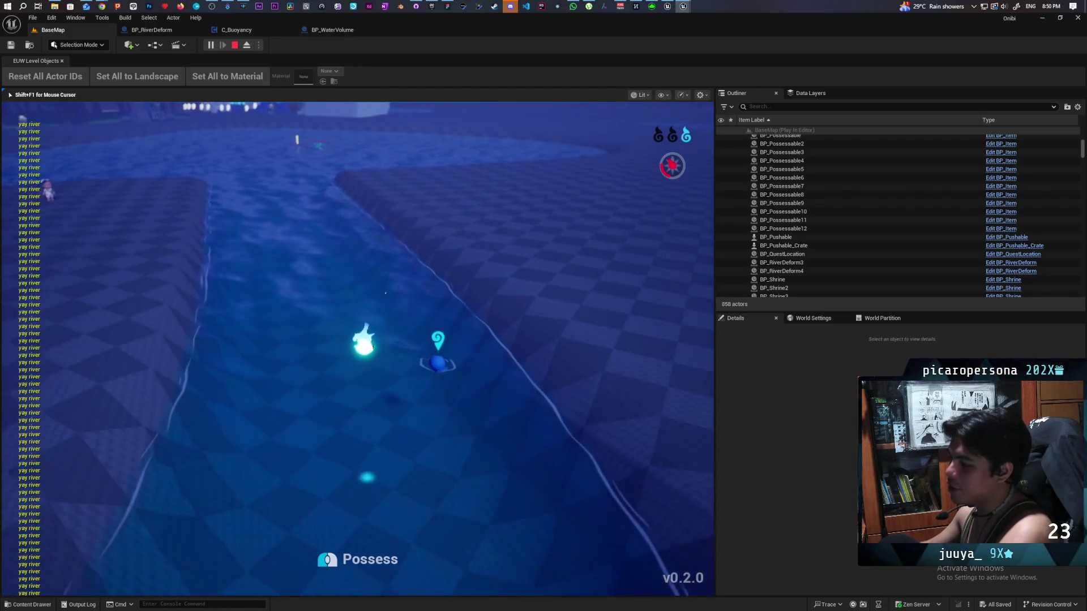
Step: Re-possess the ball in the river, ride the plank downstream, then stop the play test
key(e)
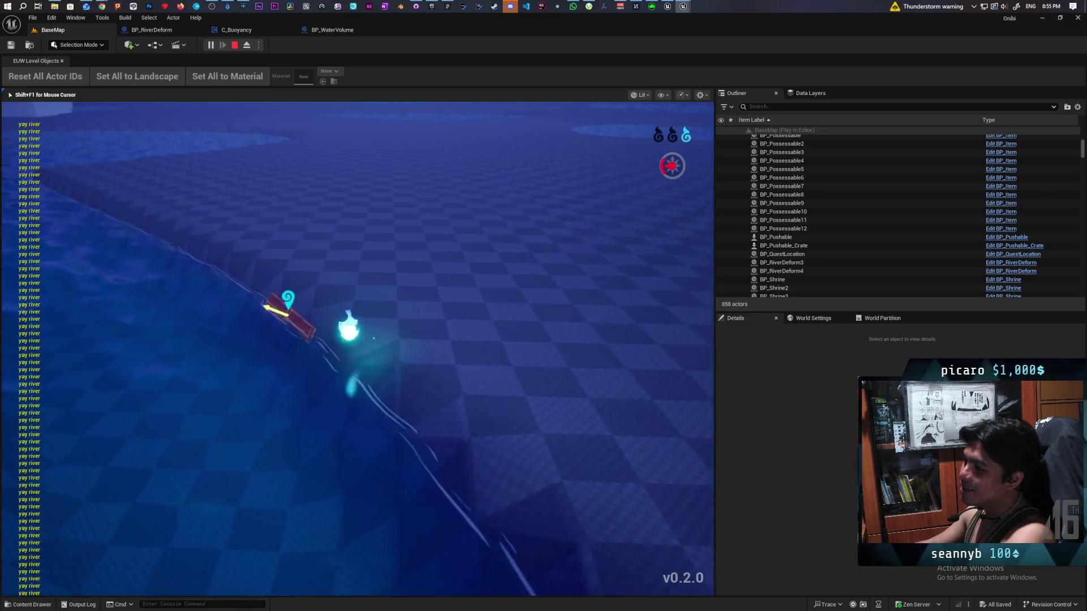
key(e)
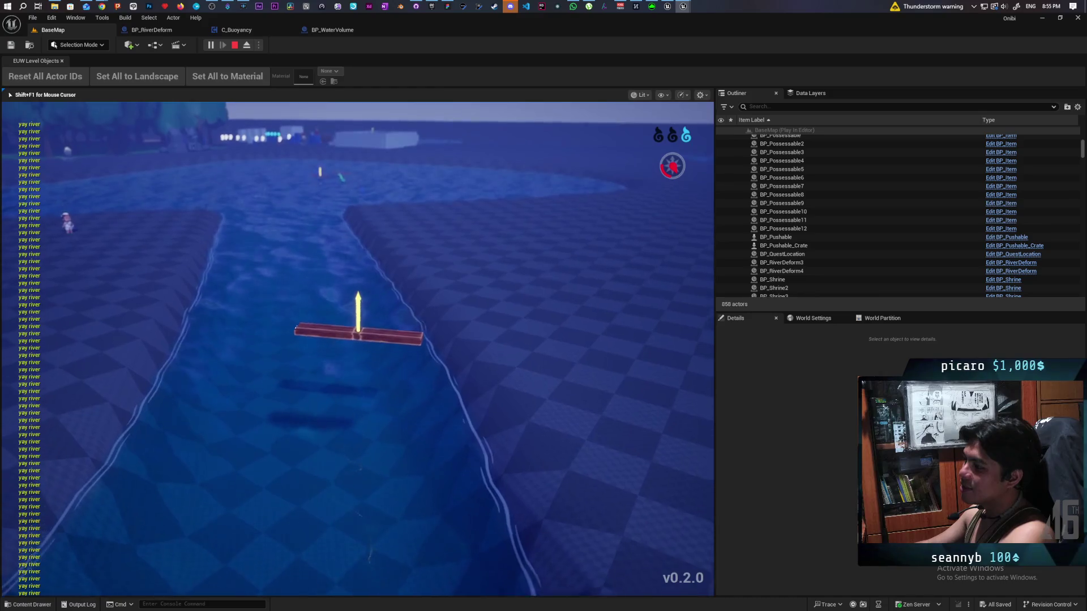
key(e)
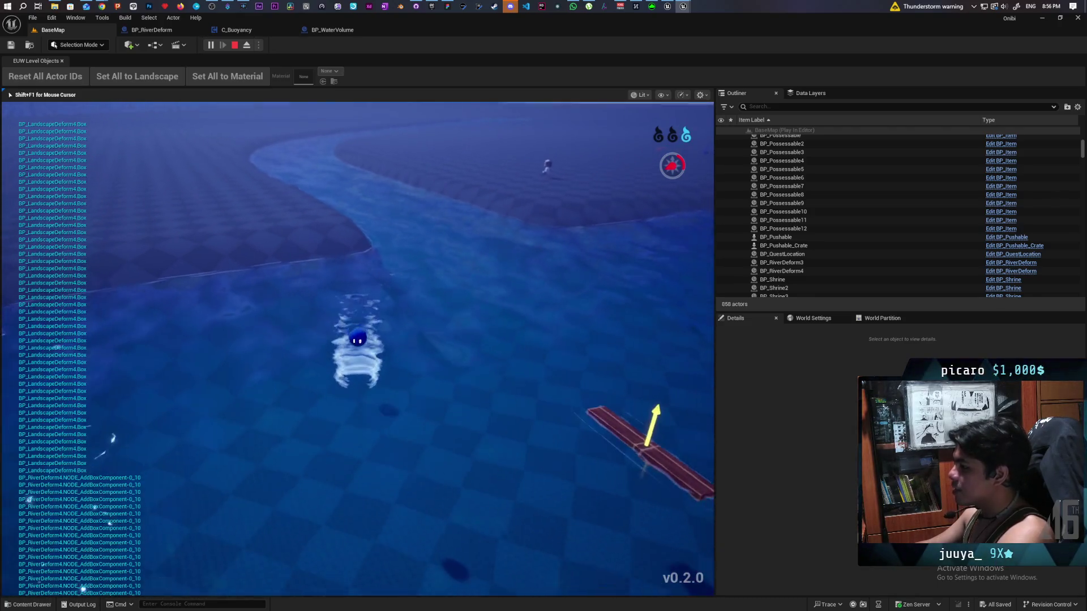
key(Escape)
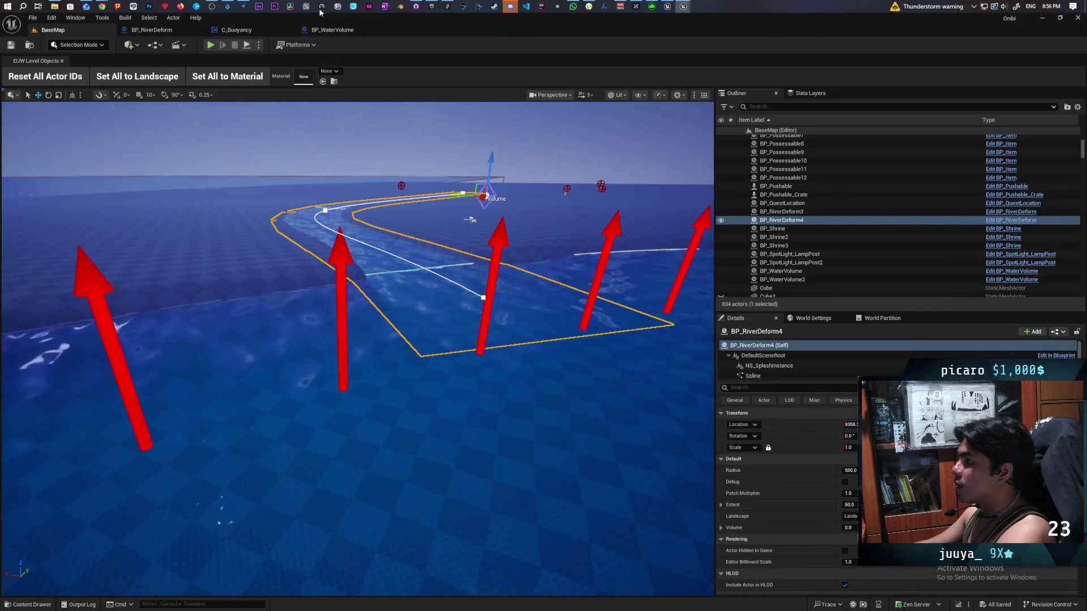
Step: In the C_Buoyancy EventGraph, move SET River Volume below the Branch and wire Branch True to Set Angular Damping
click(236, 29)
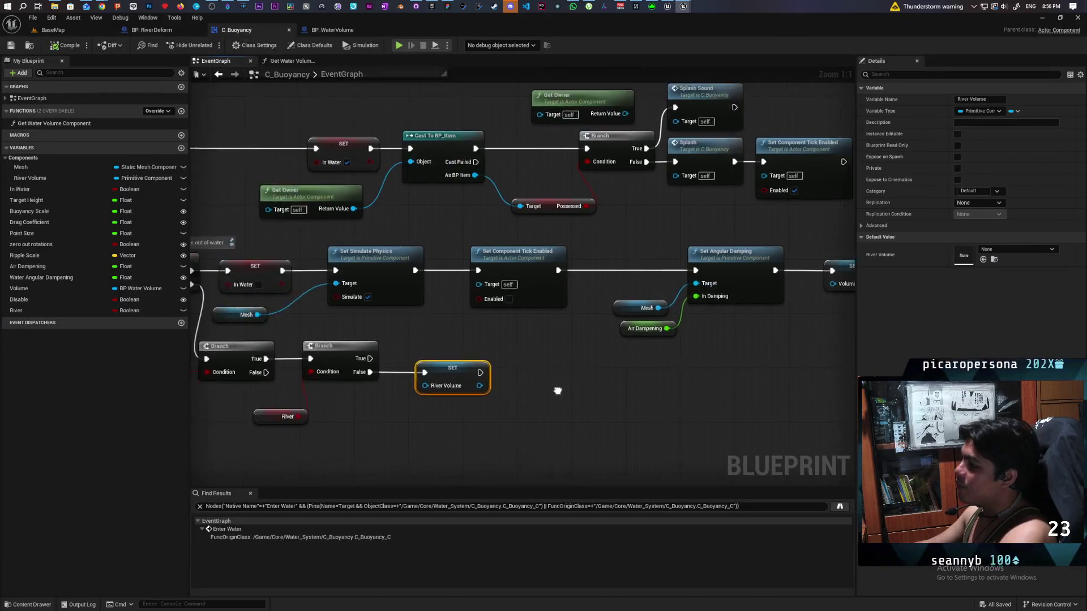
scroll(557, 391, down, 5)
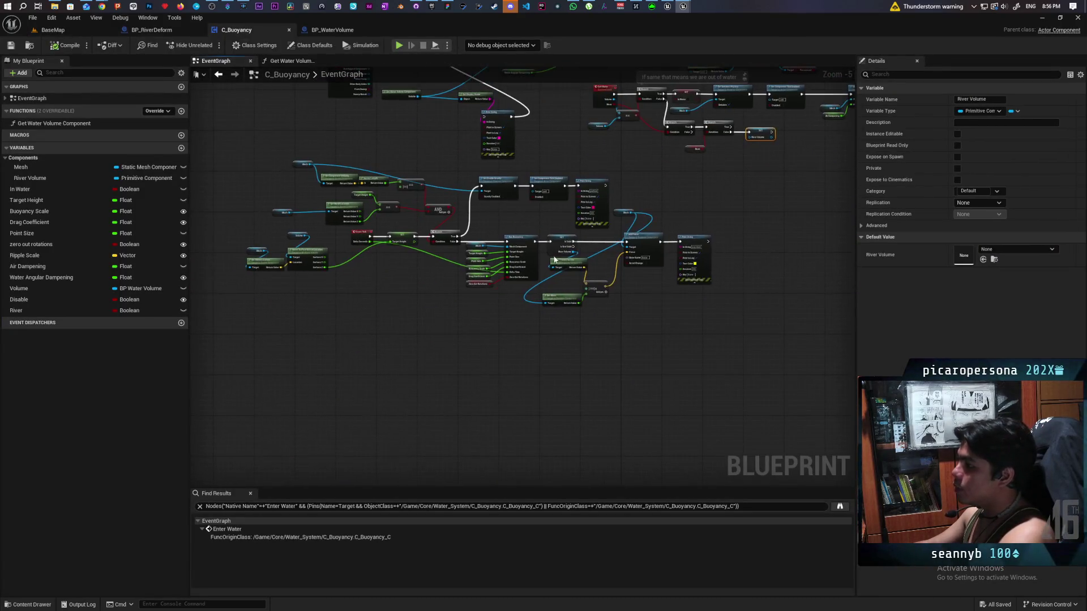
scroll(555, 259, up, 2)
mouse_move(497, 196)
mouse_down()
mouse_move(555, 269)
mouse_move(705, 249)
mouse_move(704, 373)
mouse_move(655, 452)
mouse_move(606, 455)
mouse_up()
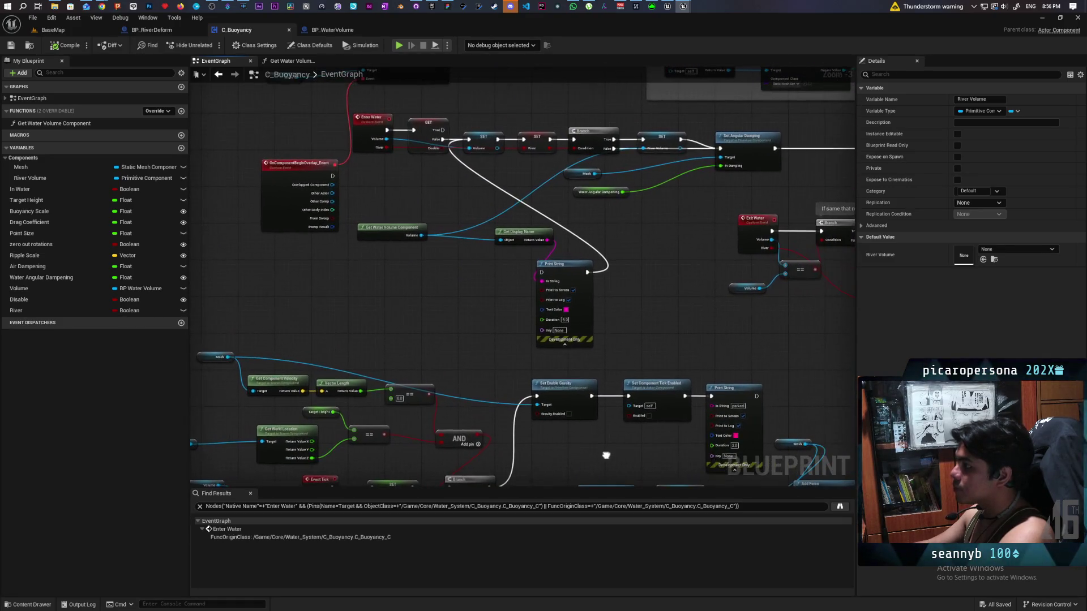
scroll(572, 332, up, 4)
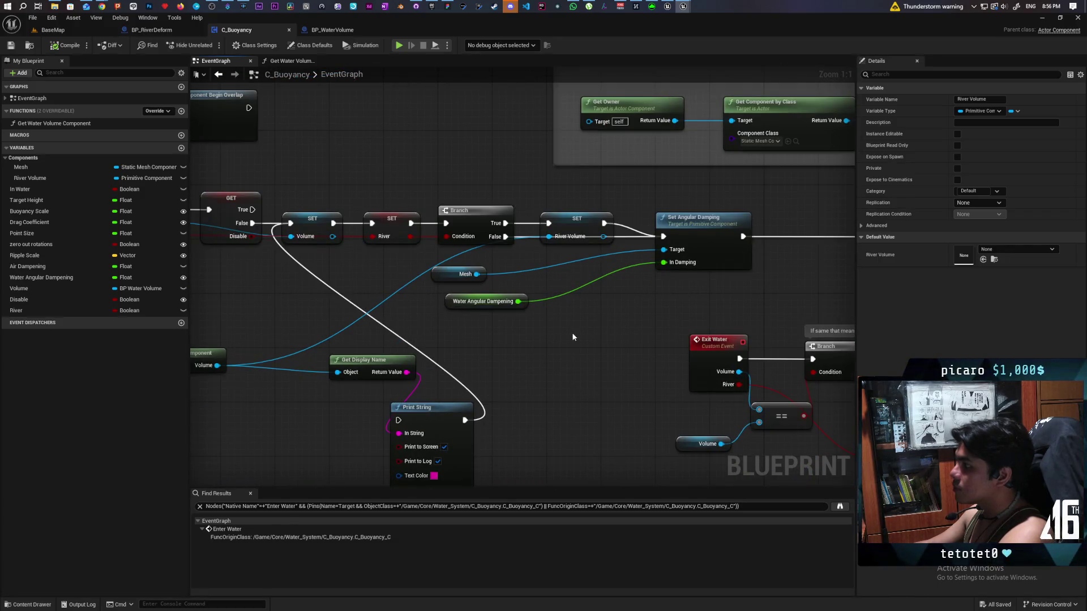
drag(569, 338, 667, 311)
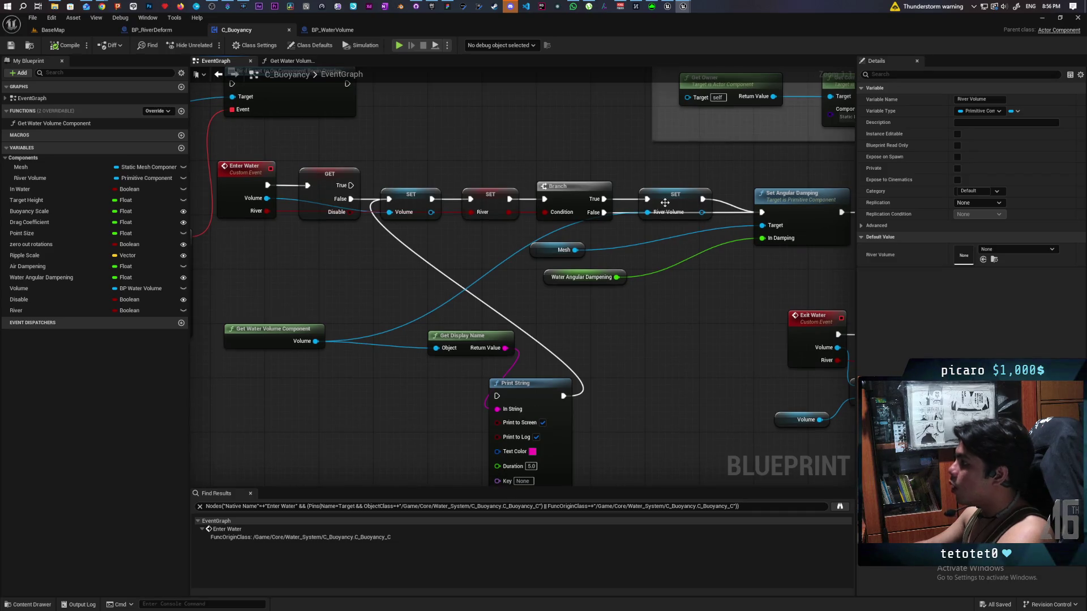
mouse_move(672, 204)
mouse_down()
mouse_move(652, 320)
mouse_move(652, 306)
mouse_up()
drag(603, 198, 761, 213)
mouse_move(736, 299)
mouse_down()
mouse_move(727, 302)
mouse_move(708, 215)
mouse_move(699, 237)
mouse_up()
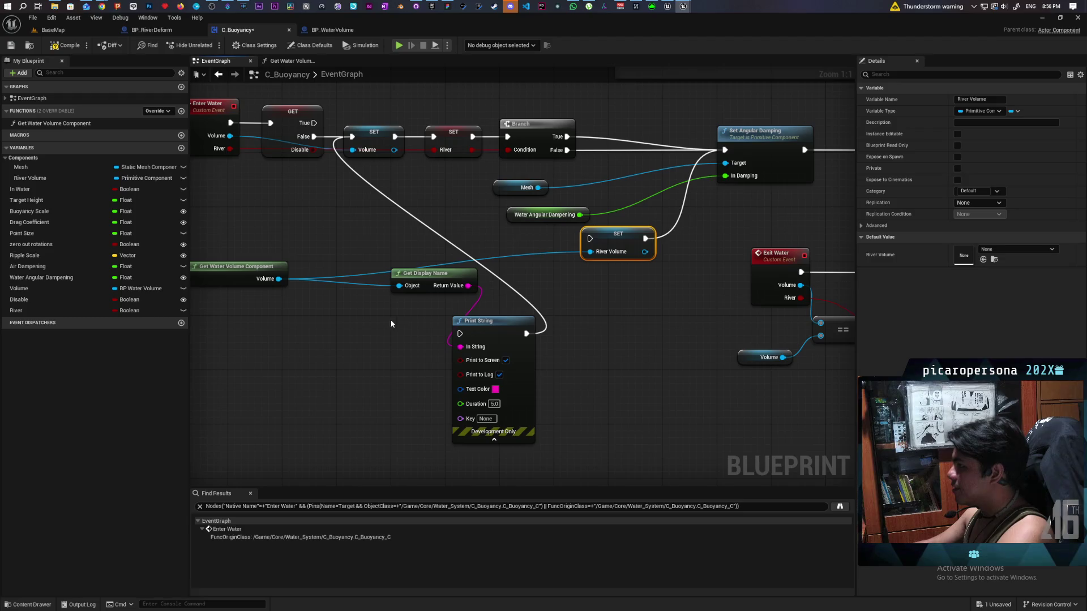
Step: Paste a Get Water Volume Component copy below Run Buoyancy and wire its Volume into Is Valid
click(238, 267)
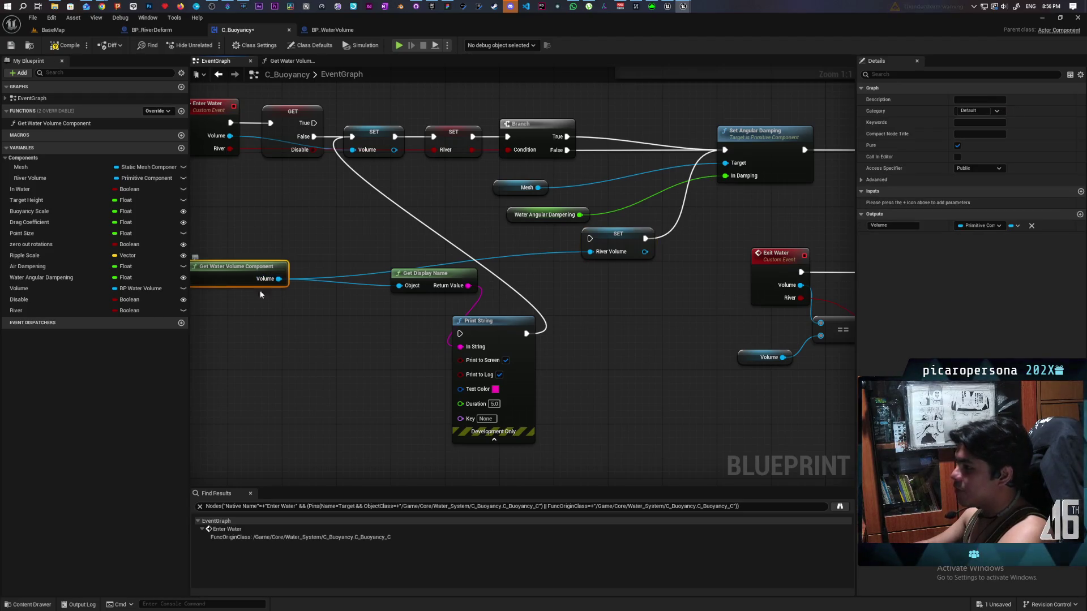
drag(679, 442, 598, 311)
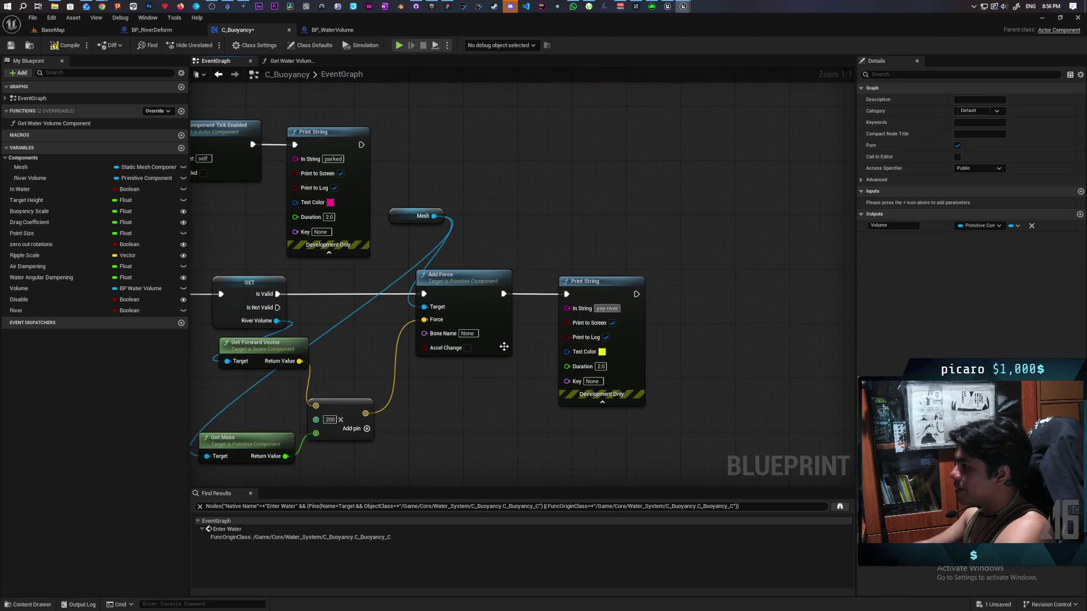
mouse_move(524, 202)
mouse_down()
mouse_move(517, 223)
mouse_move(620, 197)
mouse_up()
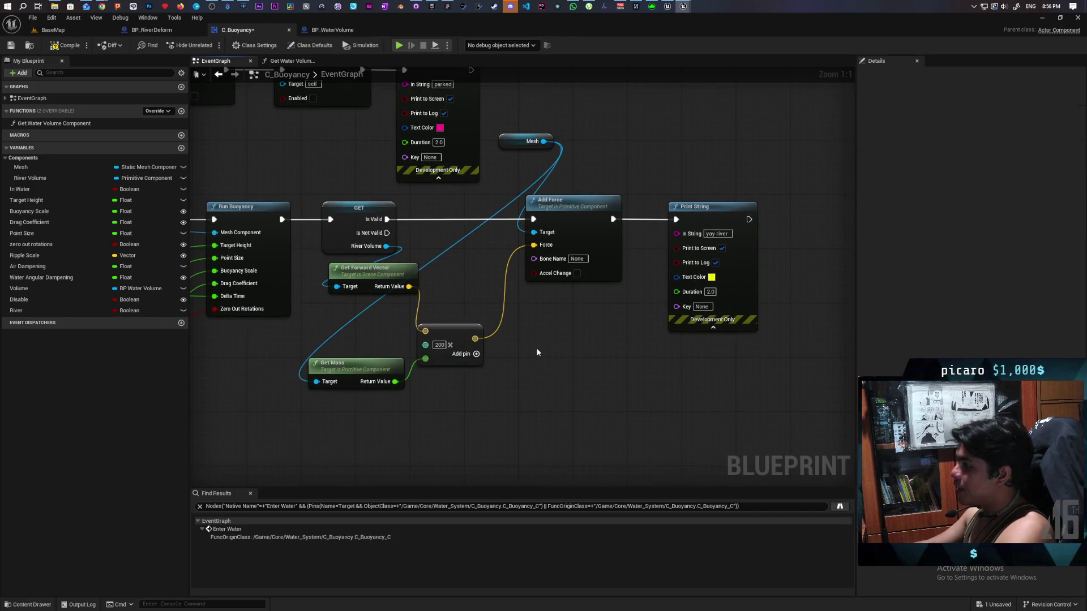
key(ctrl+v)
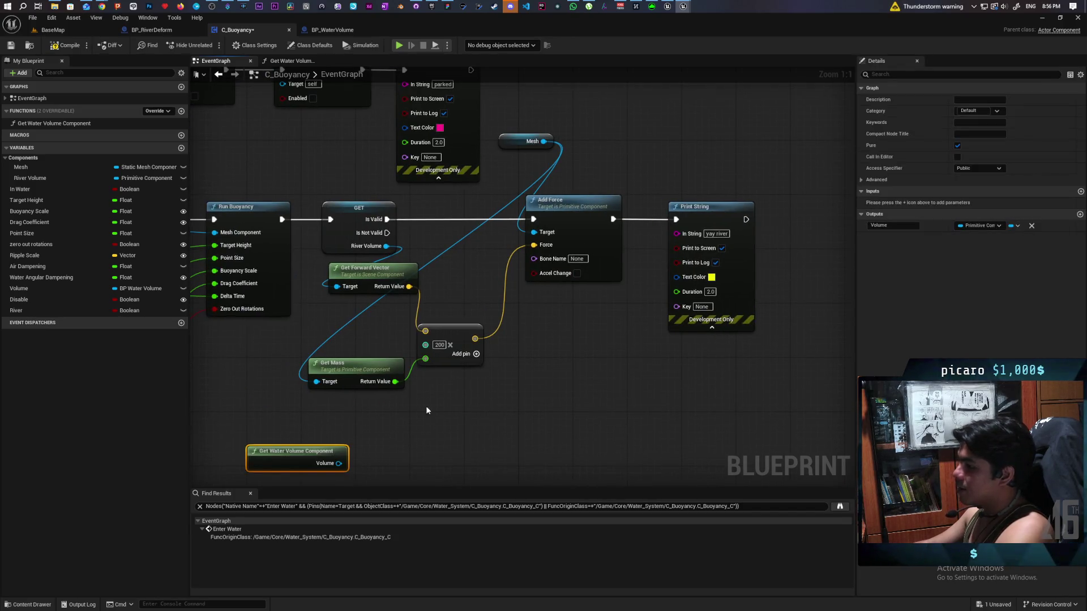
drag(411, 465, 498, 429)
key(ctrl+v)
mouse_move(425, 428)
mouse_down()
mouse_move(430, 448)
mouse_move(488, 421)
mouse_up()
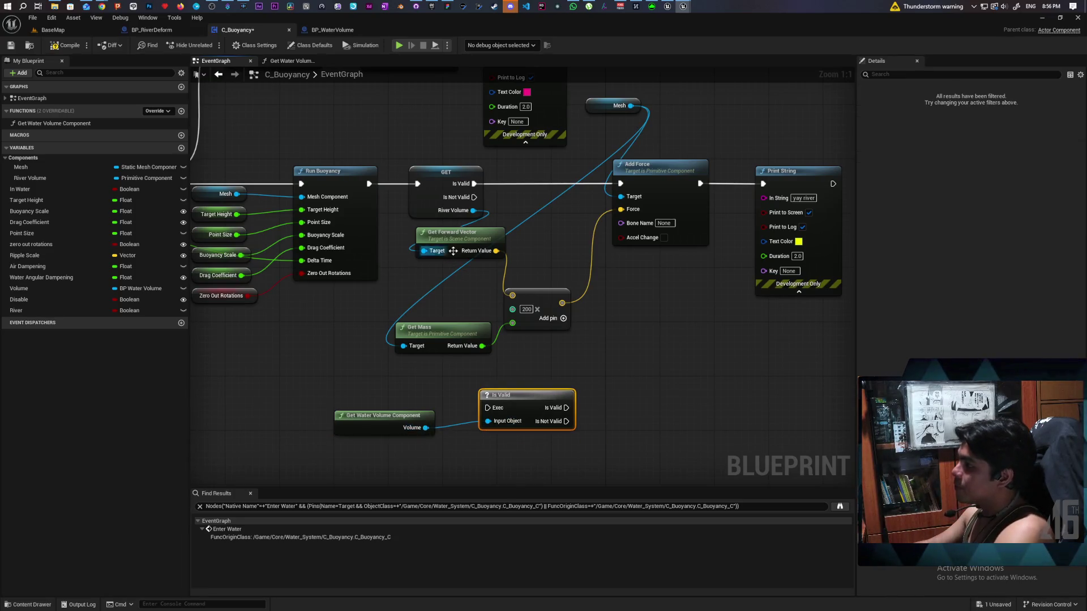
Step: Drop a getter for the River Boolean variable near the Branch and AND nodes
drag(408, 213, 553, 231)
drag(23, 310, 480, 149)
click(480, 148)
drag(540, 165, 475, 205)
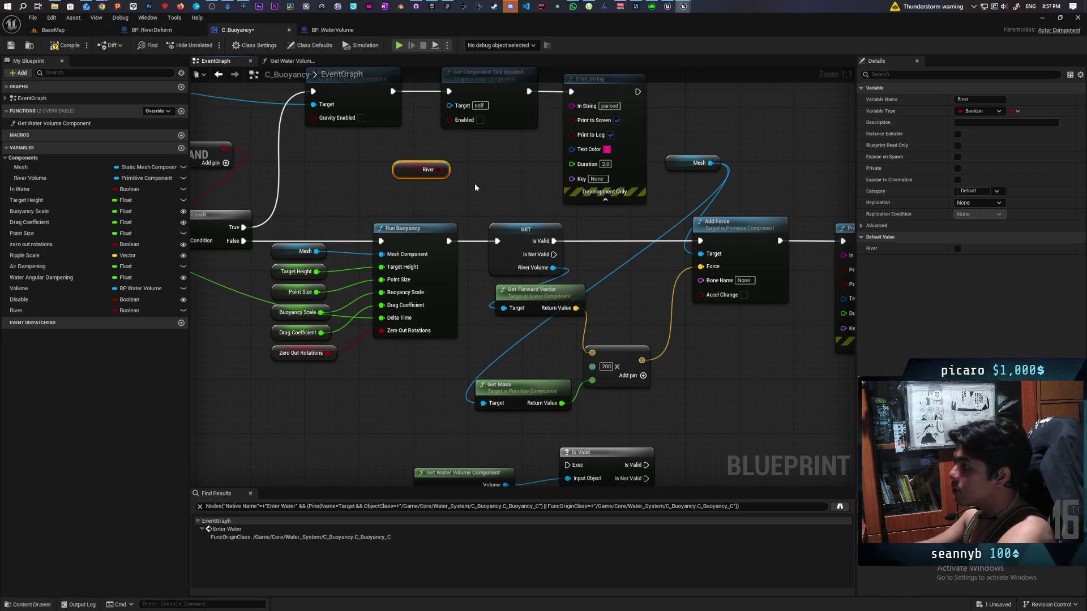
Step: Add a Branch after Run Buoyancy and line up Is Valid on its True output before Add Force
click(474, 182)
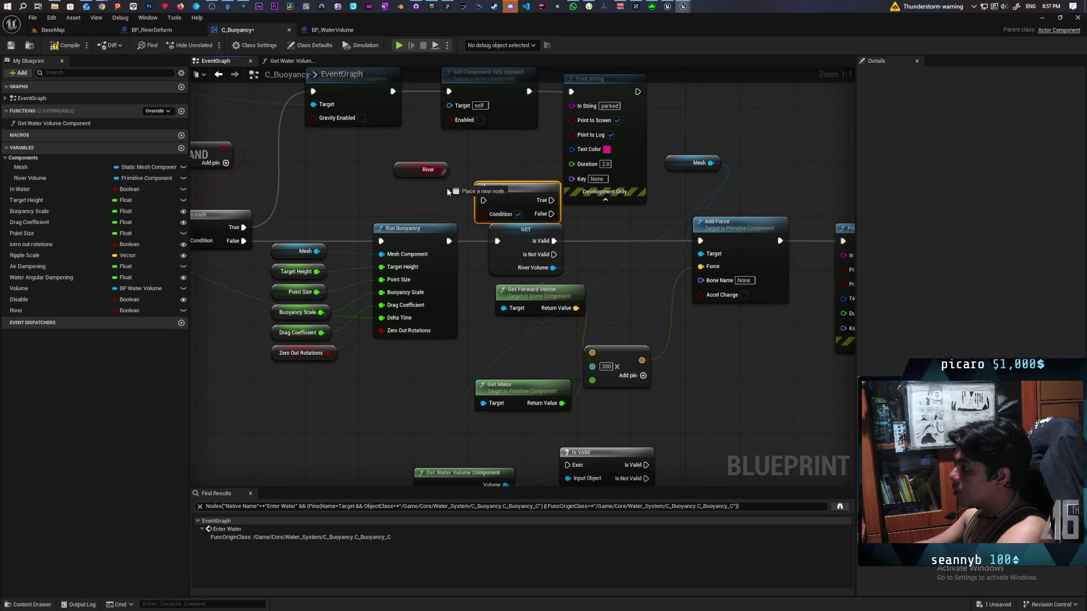
drag(449, 241, 482, 200)
mouse_move(514, 261)
mouse_down()
mouse_move(679, 316)
mouse_move(725, 349)
mouse_up()
drag(610, 463, 609, 252)
mouse_move(508, 209)
mouse_down()
mouse_move(496, 253)
mouse_move(614, 220)
mouse_up()
key(Escape)
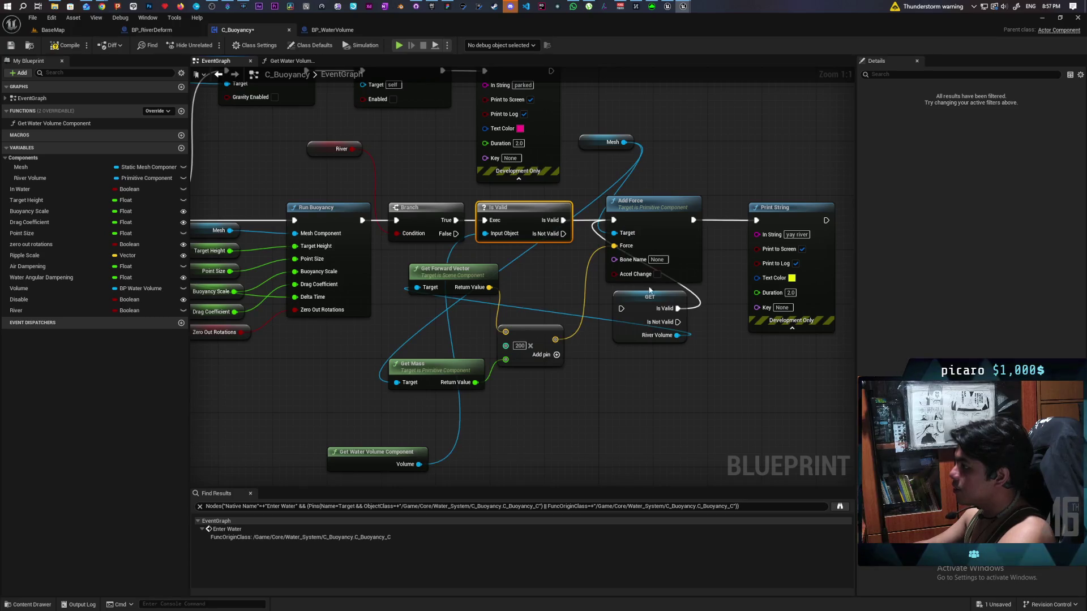